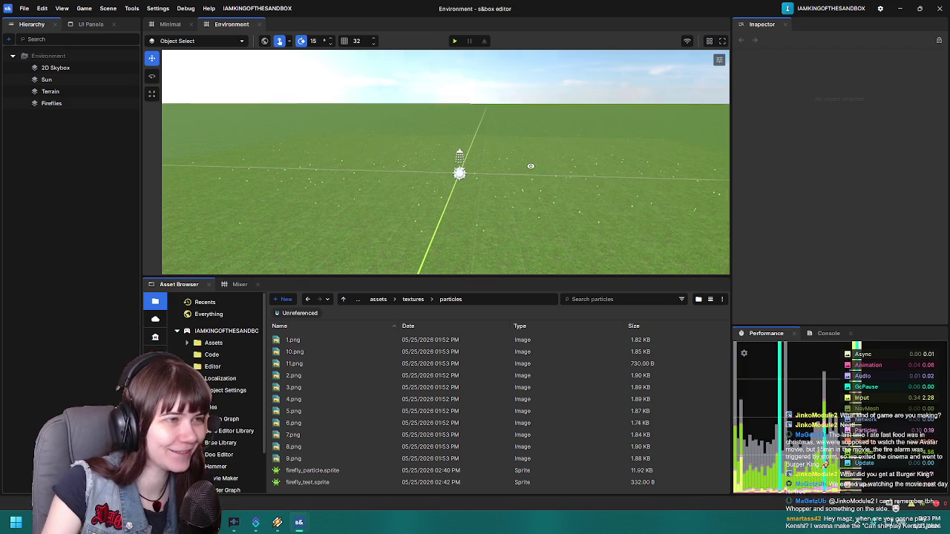
Step: Survey the fireflies across the terrain, then select the Fireflies object in the Hierarchy
{"action": "left_click_drag", "start_coordinate": [537, 164], "coordinate": [518, 181]}
{"action": "key", "text": "d"}
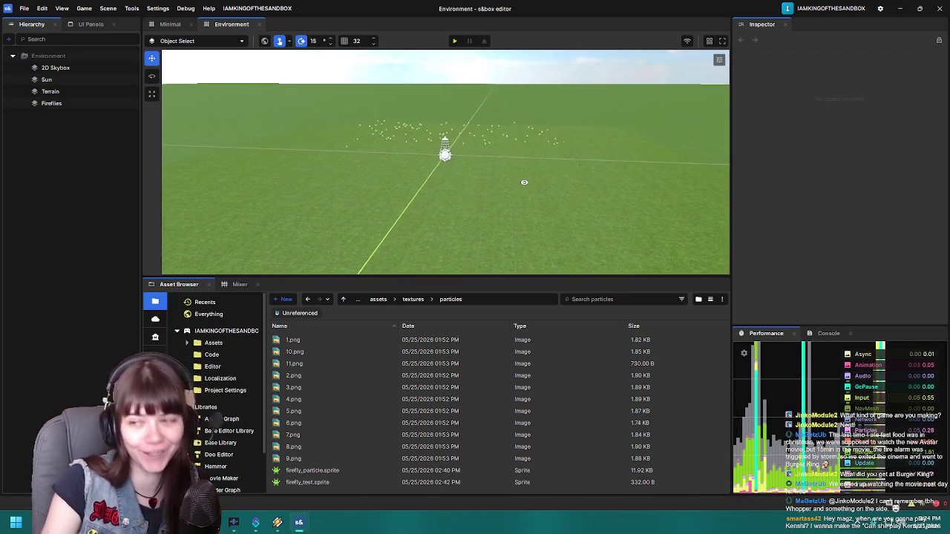
{"action": "mouse_move", "coordinate": [527, 183]}
{"action": "left_mouse_down"}
{"action": "mouse_move", "coordinate": [505, 167]}
{"action": "mouse_move", "coordinate": [460, 180]}
{"action": "left_mouse_up"}
{"action": "left_click", "coordinate": [459, 162]}
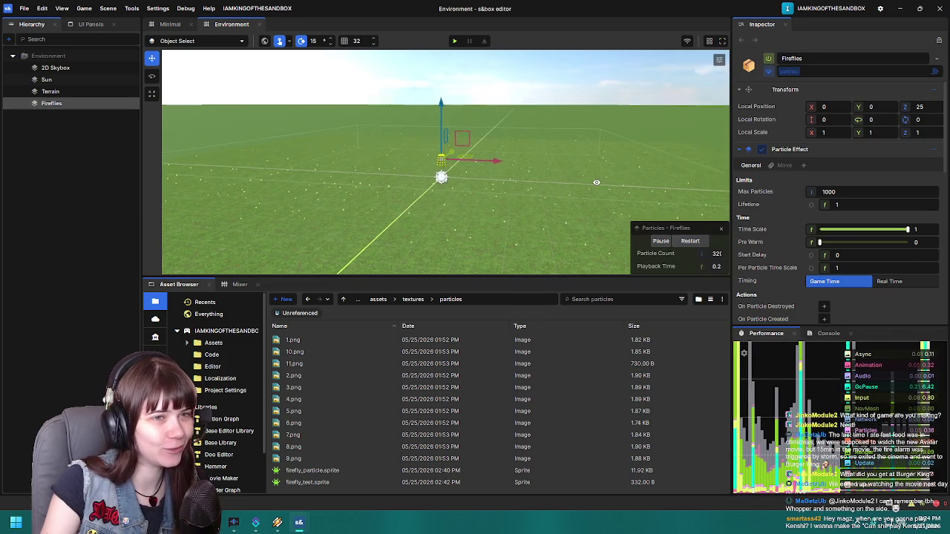
{"action": "mouse_move", "coordinate": [627, 181]}
{"action": "left_mouse_down"}
{"action": "mouse_move", "coordinate": [498, 201]}
{"action": "mouse_move", "coordinate": [509, 214]}
{"action": "left_mouse_up"}
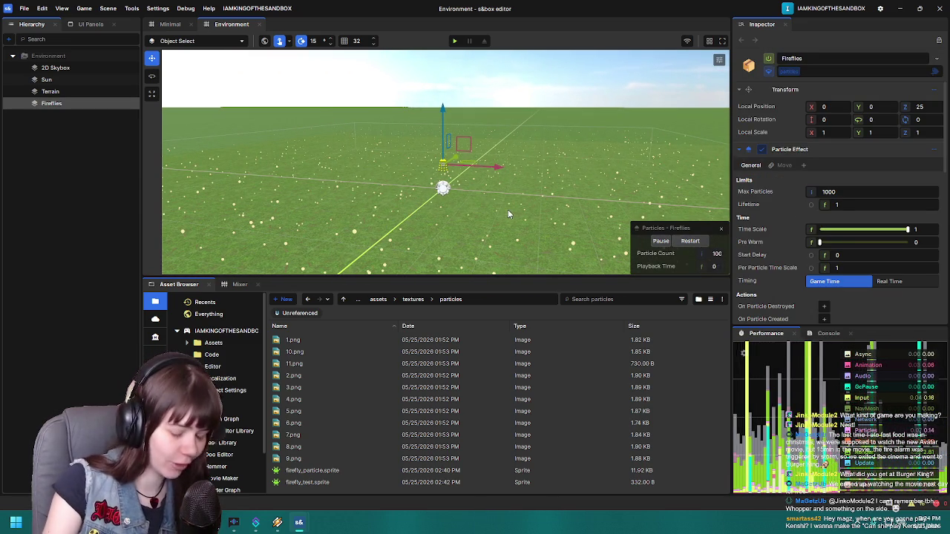
{"action": "left_click_drag", "start_coordinate": [508, 214], "coordinate": [503, 233]}
{"action": "scroll", "coordinate": [783, 215], "scroll_direction": "down", "scroll_amount": 1}
{"action": "scroll", "coordinate": [784, 215], "scroll_direction": "down", "scroll_amount": 4}
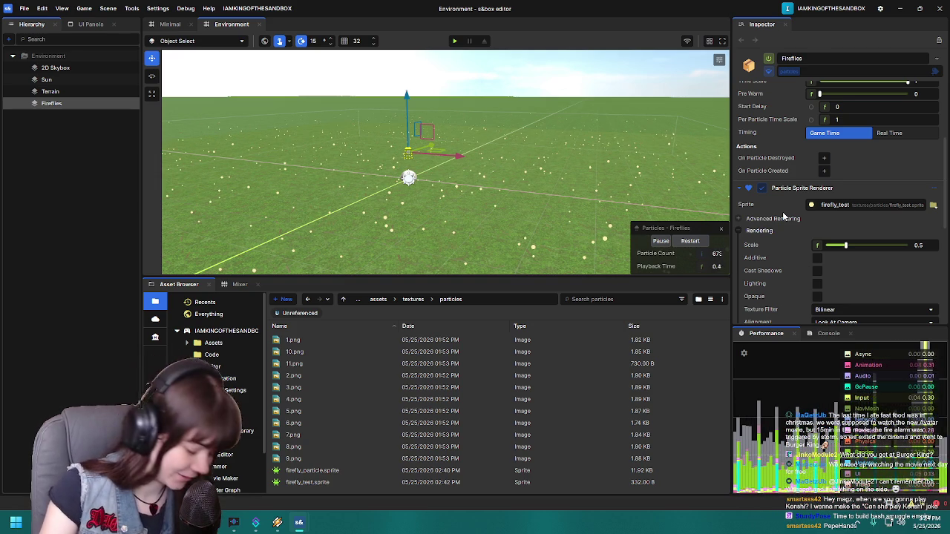
{"action": "scroll", "coordinate": [782, 211], "scroll_direction": "down", "scroll_amount": 10}
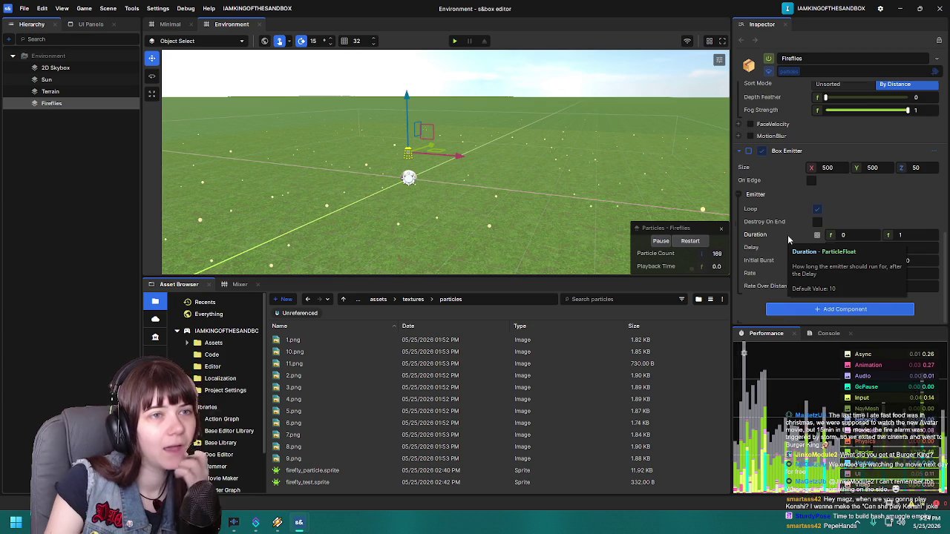
{"action": "scroll", "coordinate": [788, 234], "scroll_direction": "up", "scroll_amount": 3}
{"action": "scroll", "coordinate": [788, 239], "scroll_direction": "up", "scroll_amount": 3}
{"action": "scroll", "coordinate": [788, 239], "scroll_direction": "down", "scroll_amount": 5}
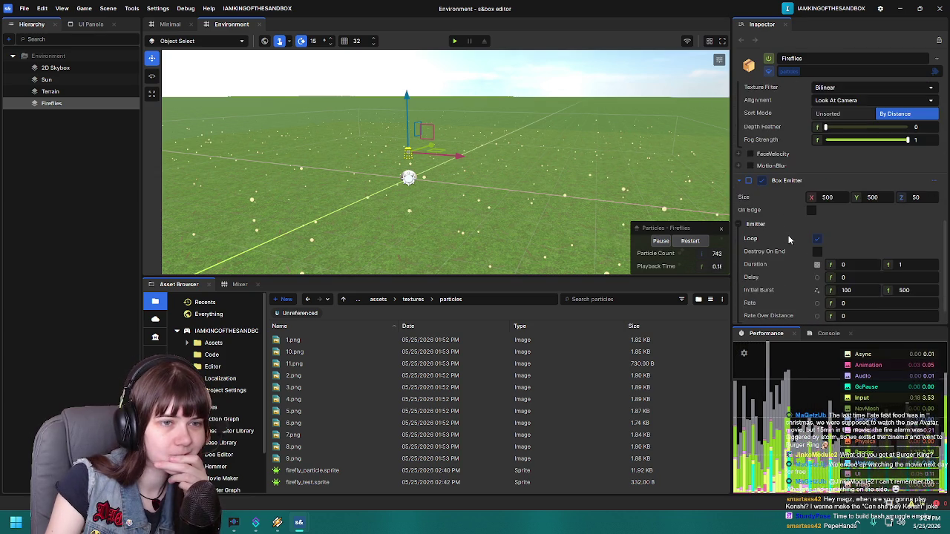
{"action": "scroll", "coordinate": [788, 235], "scroll_direction": "up", "scroll_amount": 2}
{"action": "scroll", "coordinate": [778, 242], "scroll_direction": "down", "scroll_amount": 3}
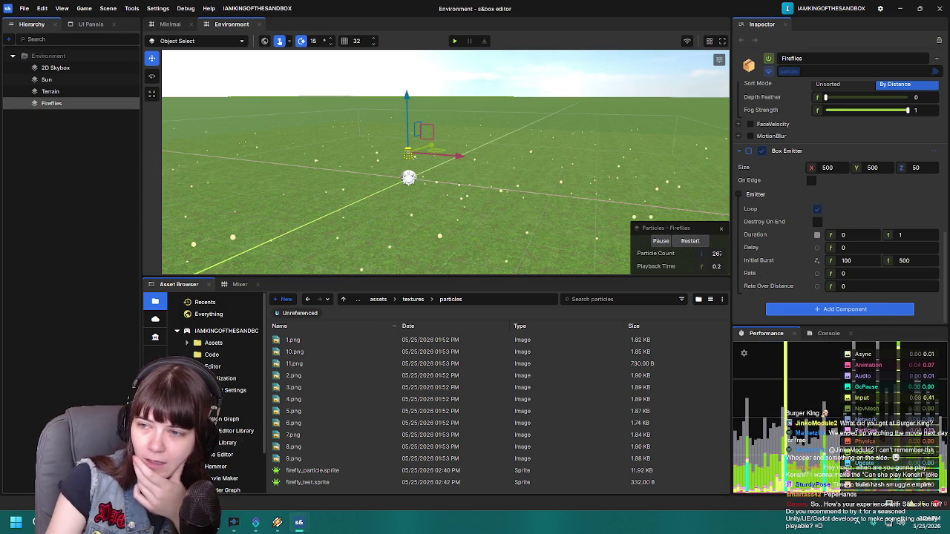
{"action": "scroll", "coordinate": [762, 222], "scroll_direction": "up", "scroll_amount": 10}
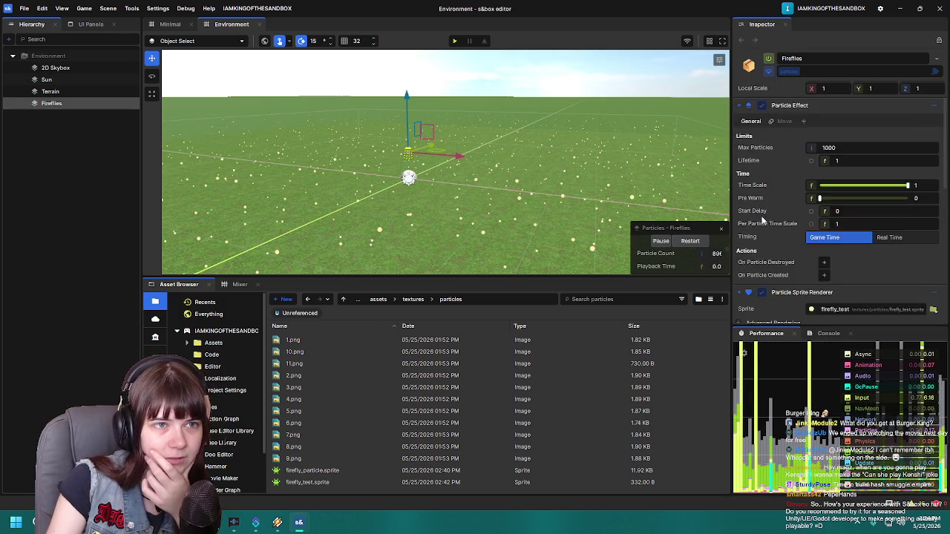
{"action": "scroll", "coordinate": [791, 236], "scroll_direction": "down", "scroll_amount": 5}
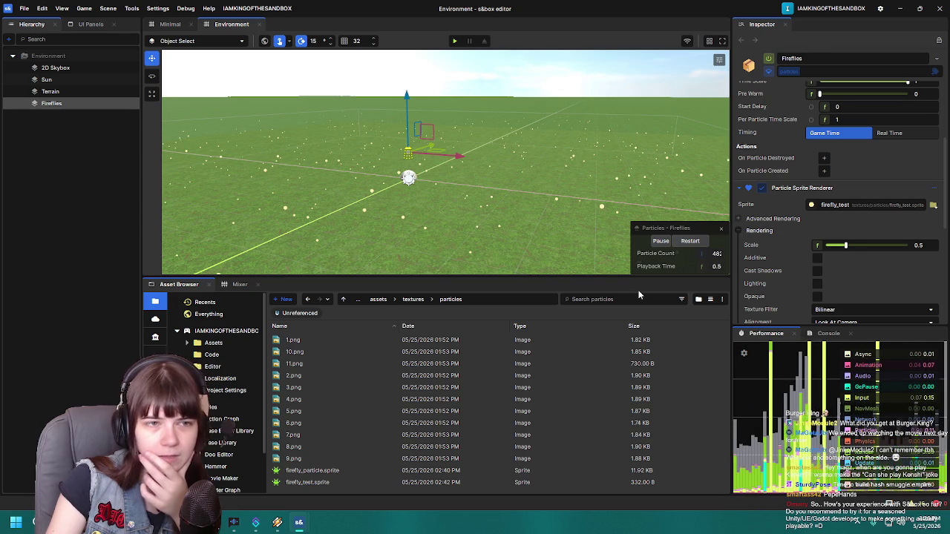
{"action": "scroll", "coordinate": [790, 203], "scroll_direction": "up", "scroll_amount": 5}
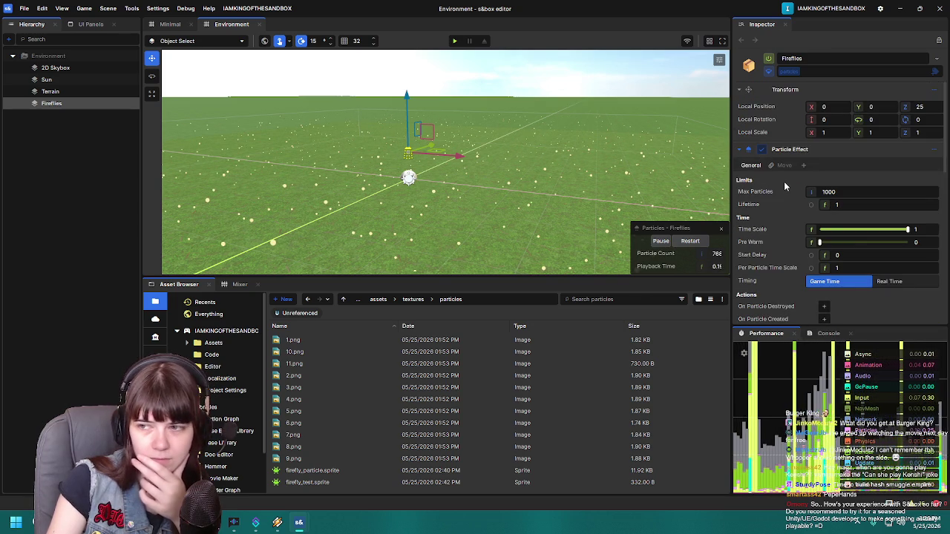
Step: Set Max Particles to 2000 and particle Lifetime to 2
{"action": "type", "text": "200"}
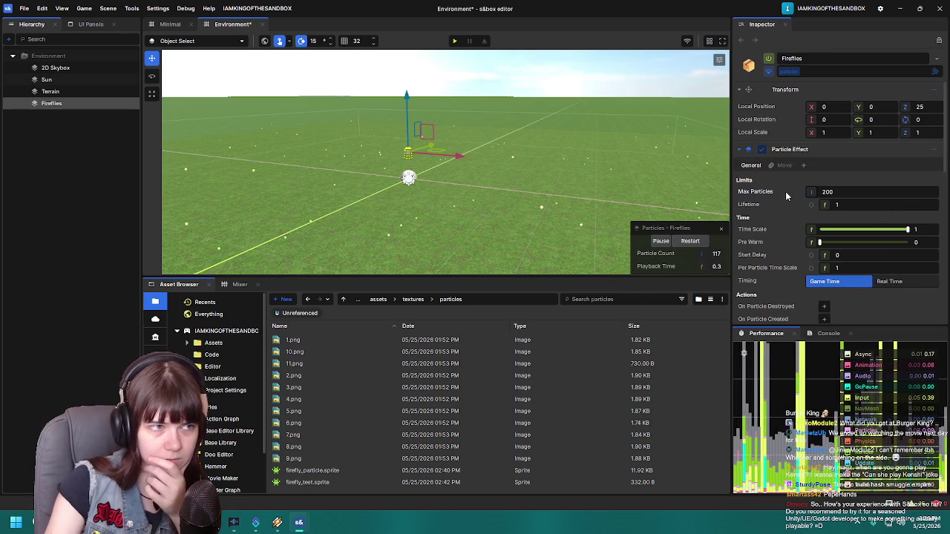
{"action": "type", "text": "0"}
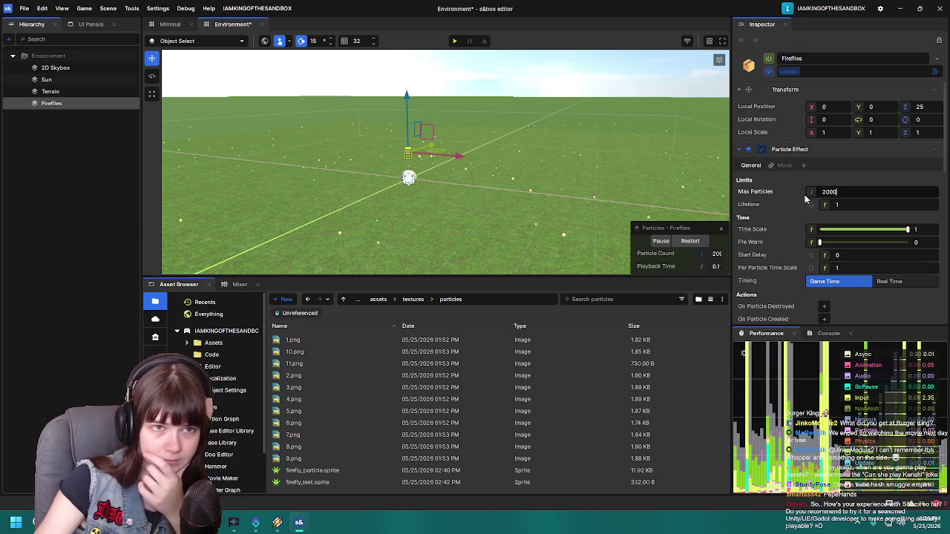
{"action": "left_click", "coordinate": [853, 209]}
{"action": "type", "text": "2"}
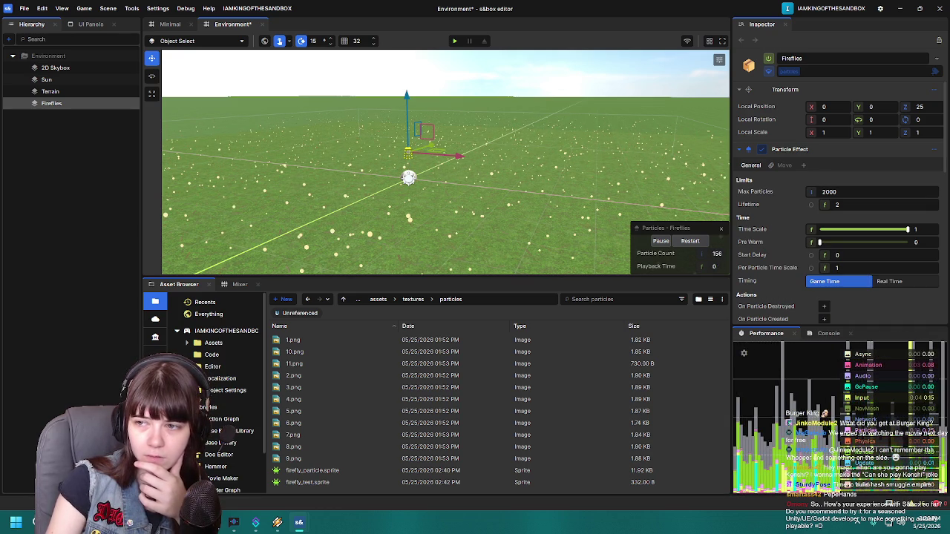
Step: Collapse Particle Effect and bring up the Box Emitter Duration's value modes
{"action": "left_click", "coordinate": [740, 151]}
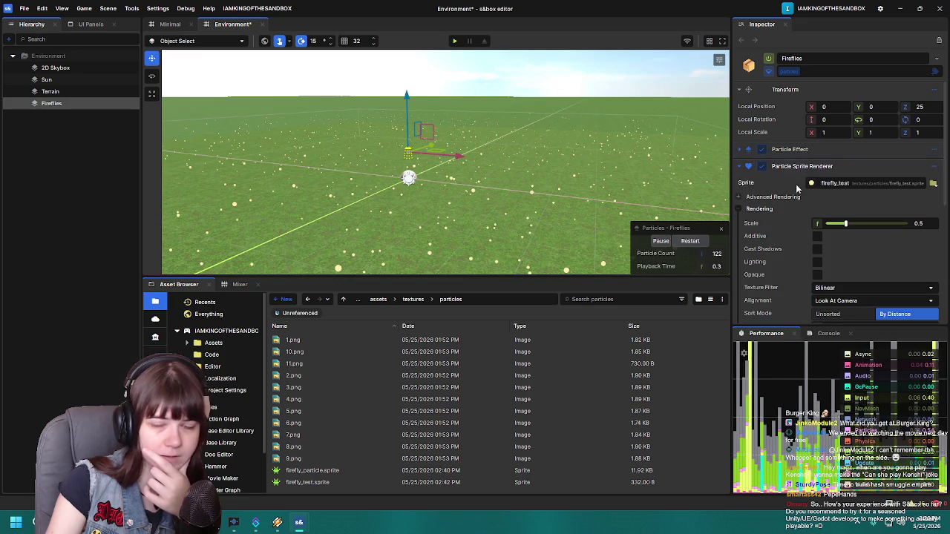
{"action": "scroll", "coordinate": [775, 224], "scroll_direction": "down", "scroll_amount": 5}
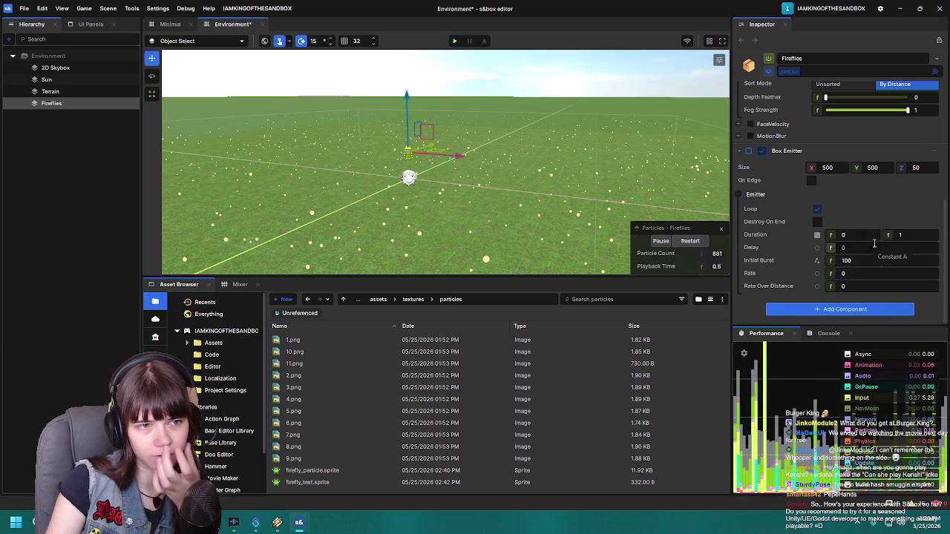
{"action": "left_click", "coordinate": [817, 235]}
Step: Make the emitter Duration a constant 5 seconds and set Rate to 10
{"action": "left_click", "coordinate": [646, 261]}
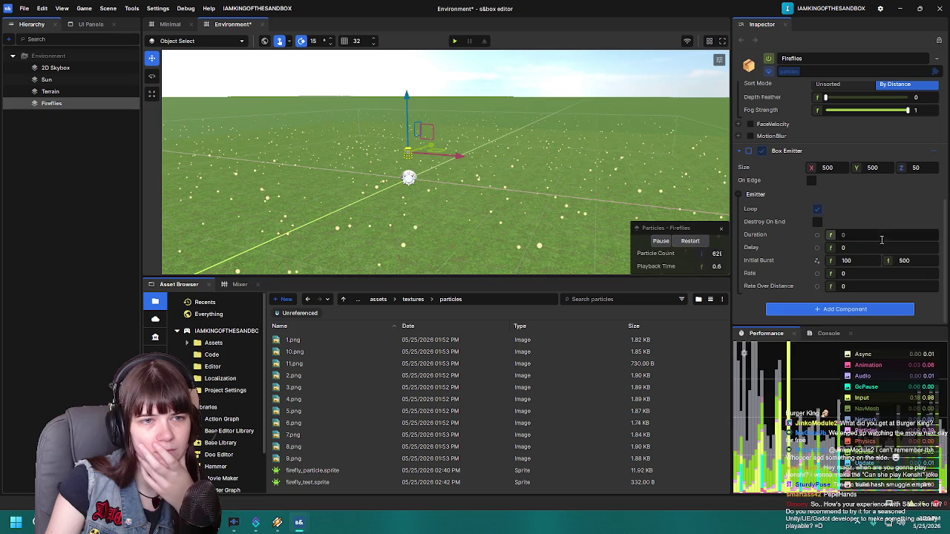
{"action": "type", "text": "5"}
{"action": "key", "text": "Return"}
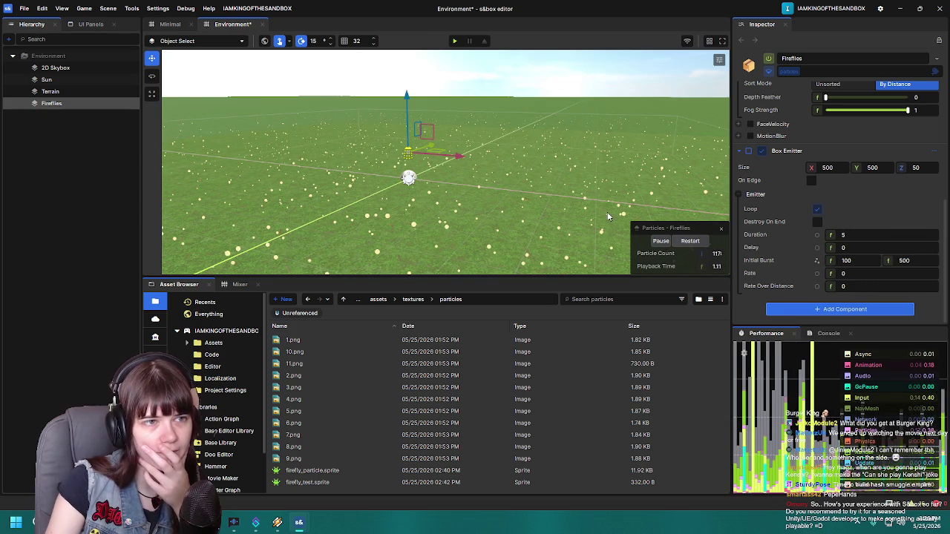
{"action": "left_click_drag", "start_coordinate": [643, 199], "coordinate": [631, 199]}
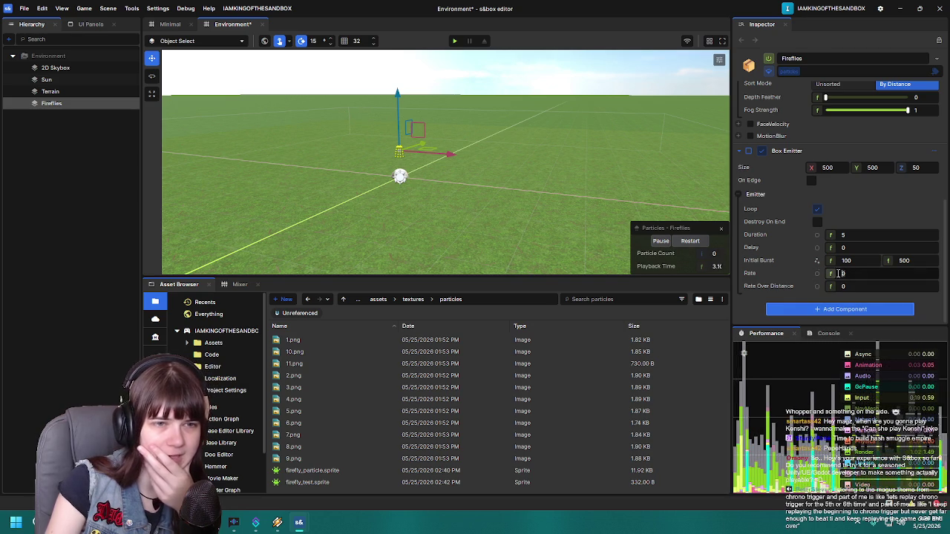
{"action": "type", "text": "10"}
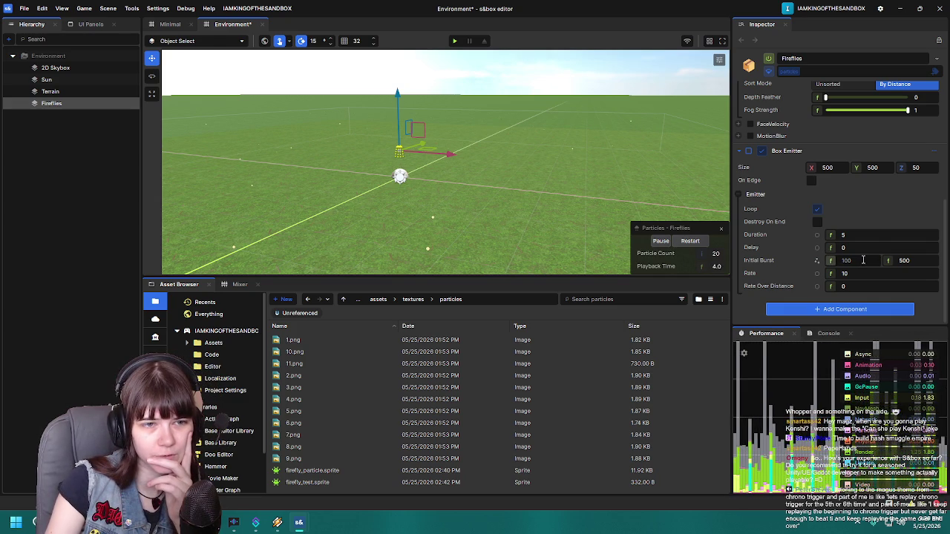
Step: Switch Initial Burst to a constant 50, then save the scene
{"action": "left_click", "coordinate": [813, 259]}
{"action": "left_click", "coordinate": [668, 296]}
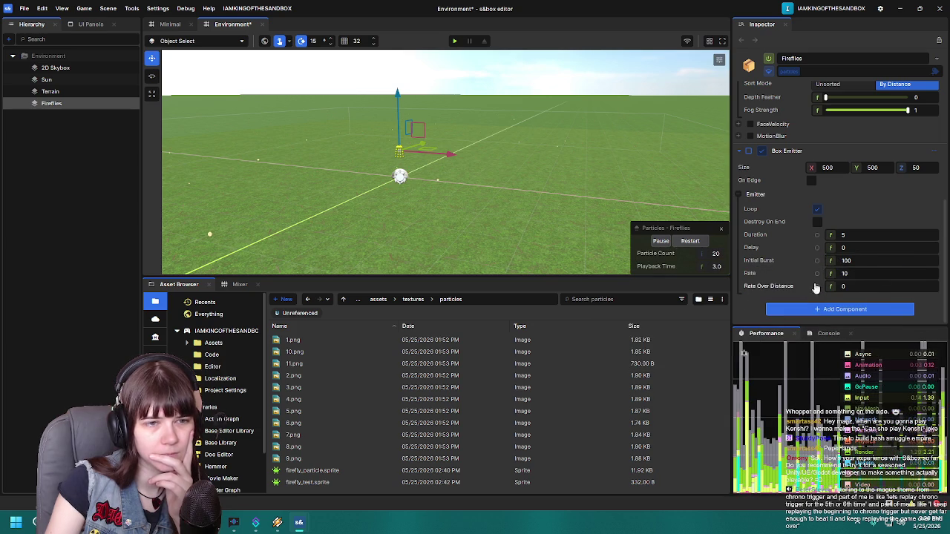
{"action": "type", "text": "1"}
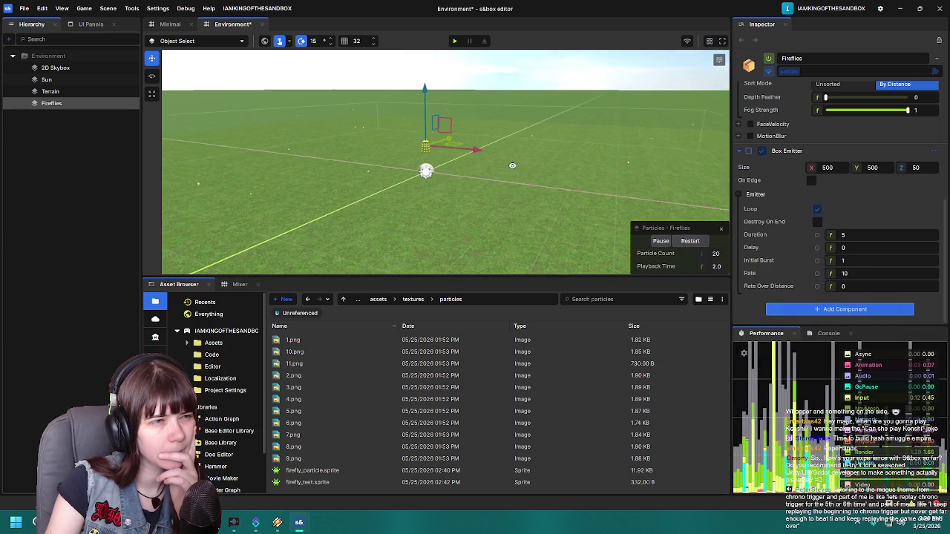
{"action": "type", "text": "5"}
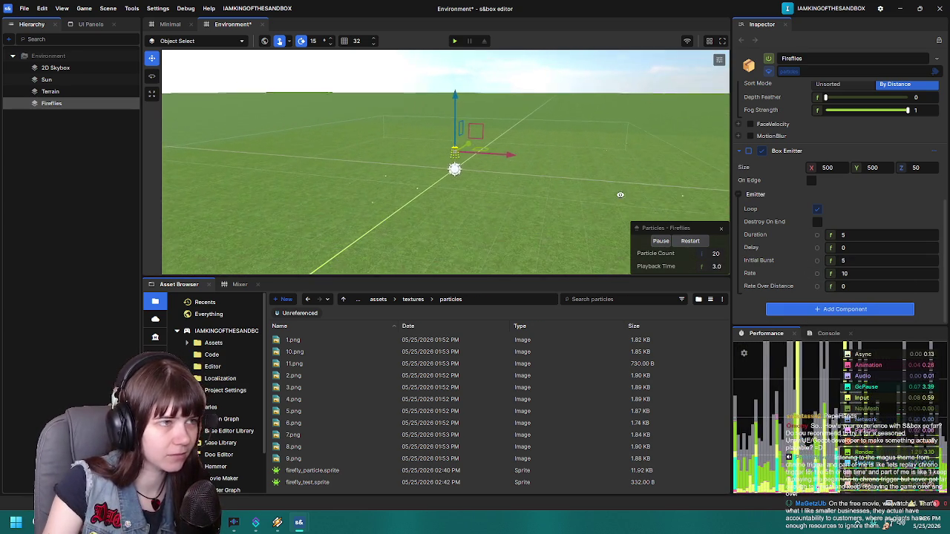
{"action": "type", "text": "10"}
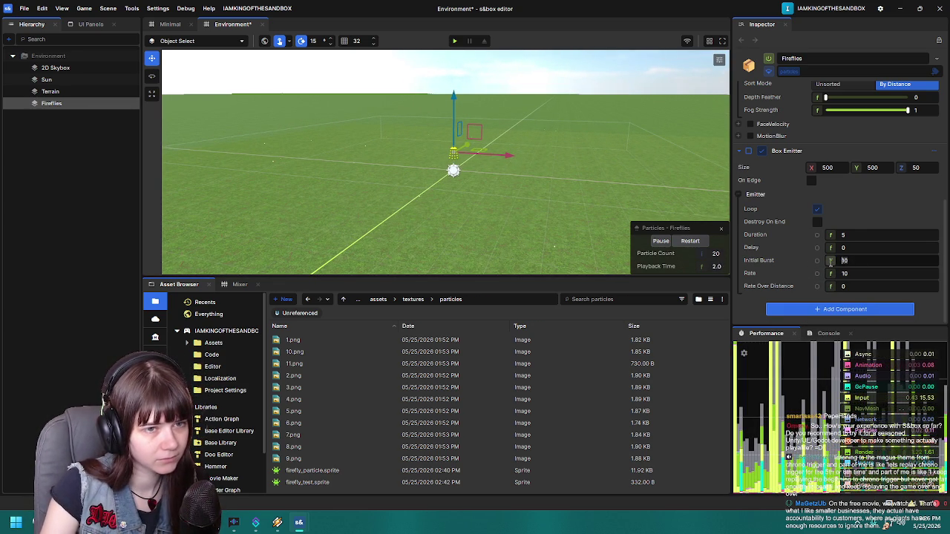
{"action": "type", "text": "50"}
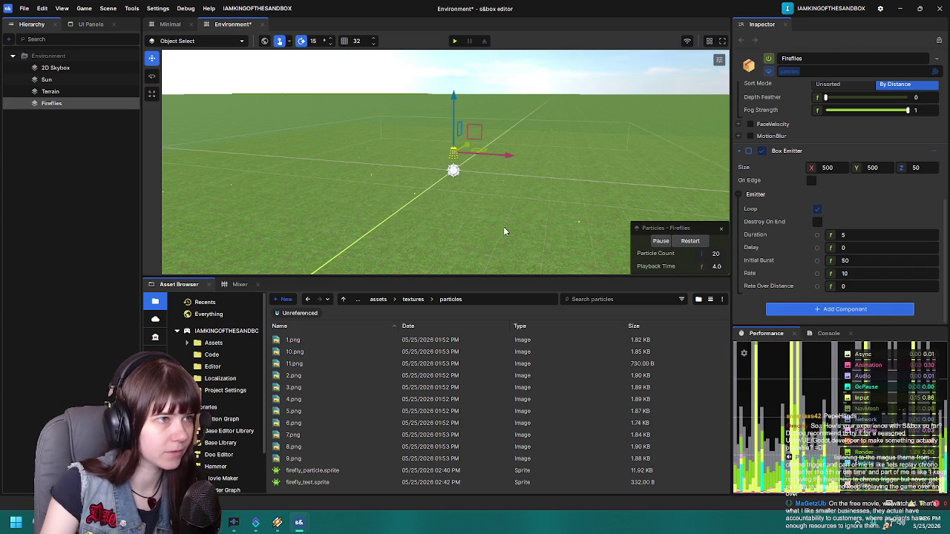
{"action": "left_click_drag", "start_coordinate": [510, 192], "coordinate": [496, 191]}
{"action": "key", "text": "ctrl+s"}
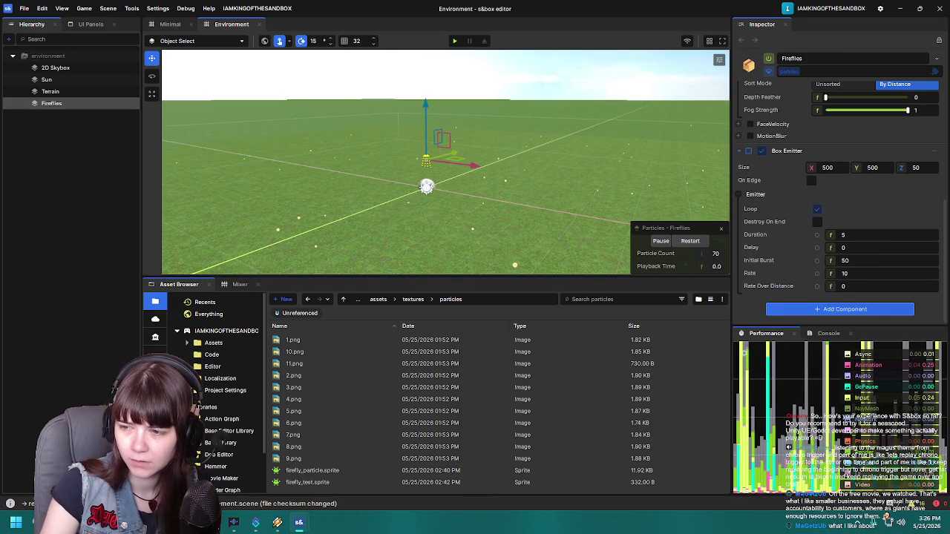
Step: Undo to restore the removed Box Emitter component, then collapse it
{"action": "scroll", "coordinate": [808, 205], "scroll_direction": "up", "scroll_amount": 3}
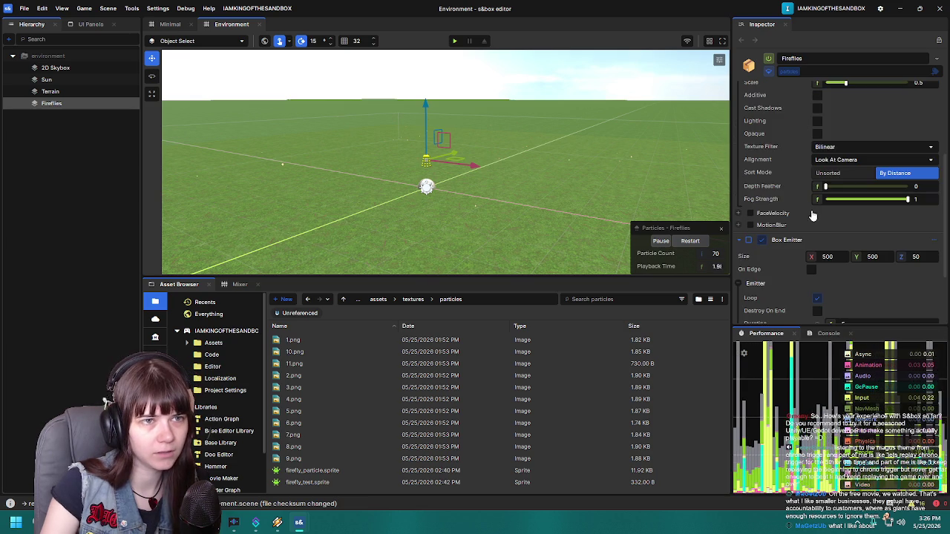
{"action": "scroll", "coordinate": [806, 256], "scroll_direction": "up", "scroll_amount": 2}
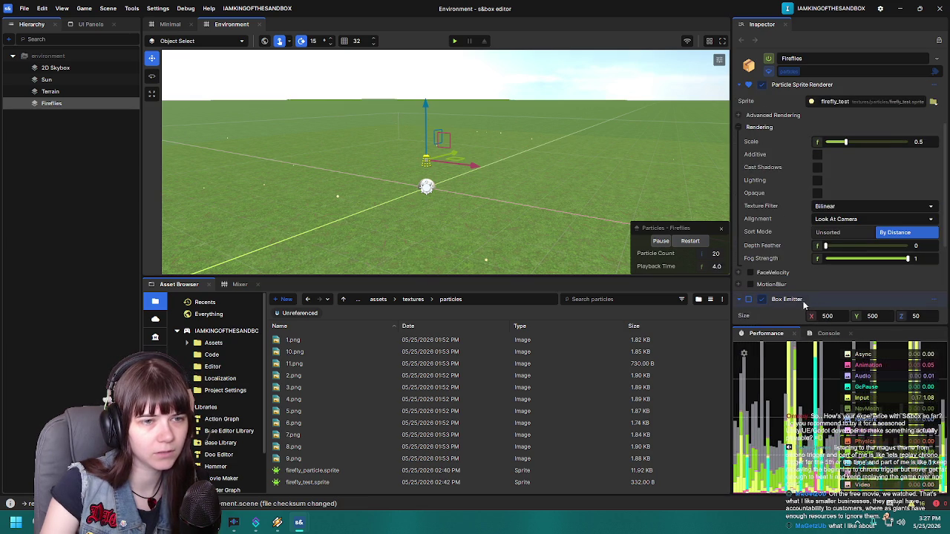
{"action": "scroll", "coordinate": [801, 109], "scroll_direction": "up", "scroll_amount": 2}
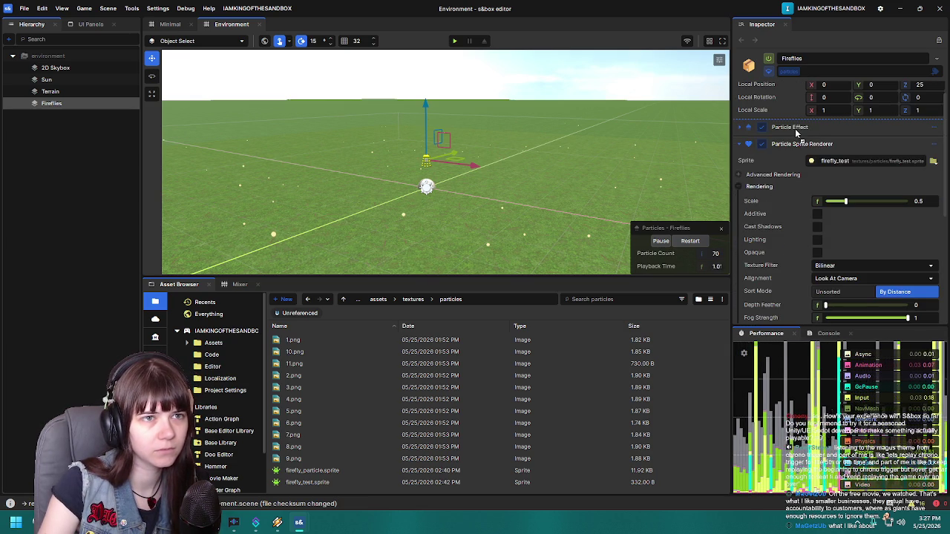
{"action": "key", "text": "ctrl+z"}
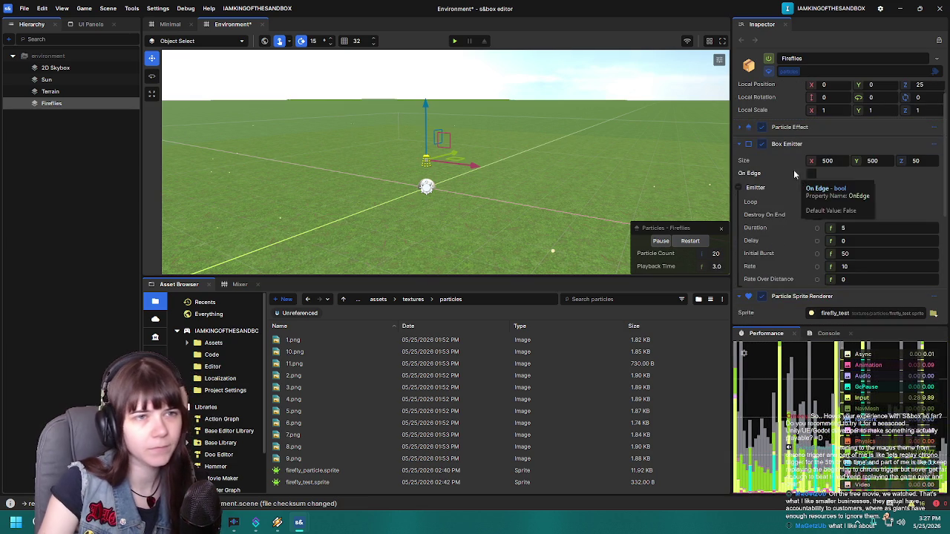
{"action": "left_click", "coordinate": [739, 147]}
Step: Set the Particle Sprite Renderer's Scale to 0.1
{"action": "left_click", "coordinate": [772, 202]}
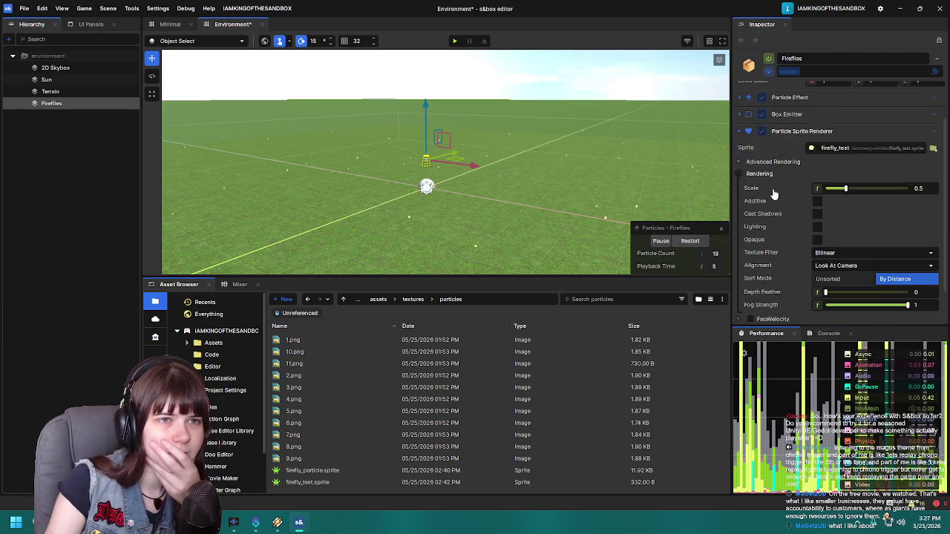
{"action": "scroll", "coordinate": [776, 194], "scroll_direction": "down", "scroll_amount": 2}
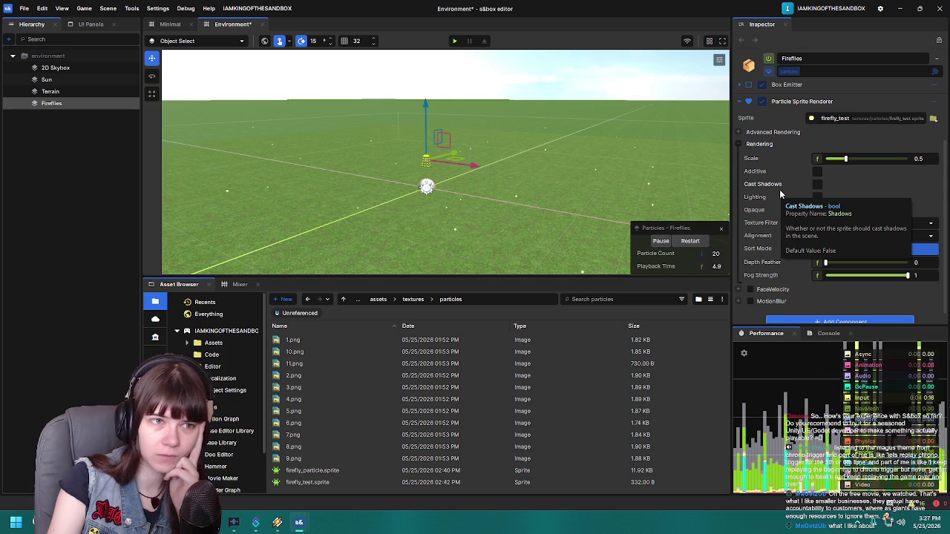
{"action": "type", "text": "0.1"}
{"action": "key", "text": "Return"}
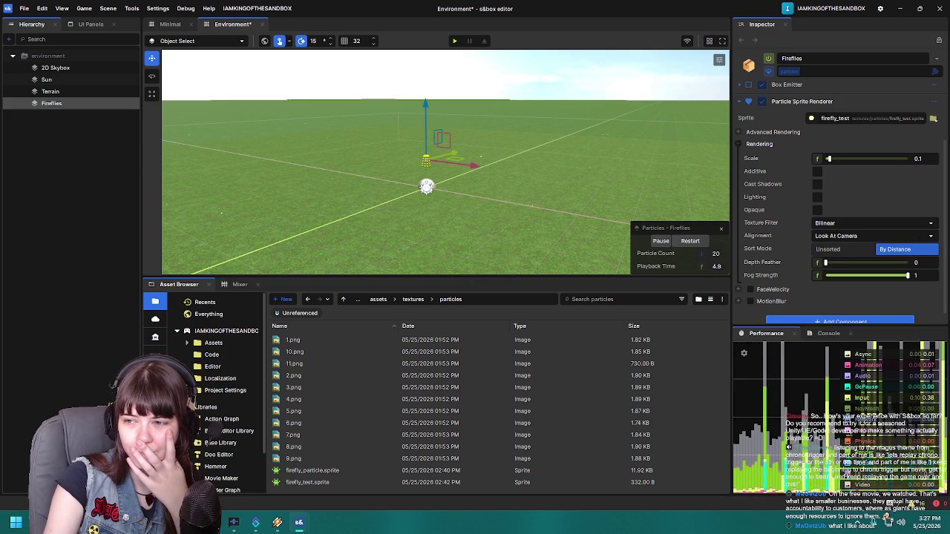
Step: Inspect the MotionBlur settings, then collapse them
{"action": "left_click", "coordinate": [739, 302]}
{"action": "scroll", "coordinate": [811, 250], "scroll_direction": "down", "scroll_amount": 5}
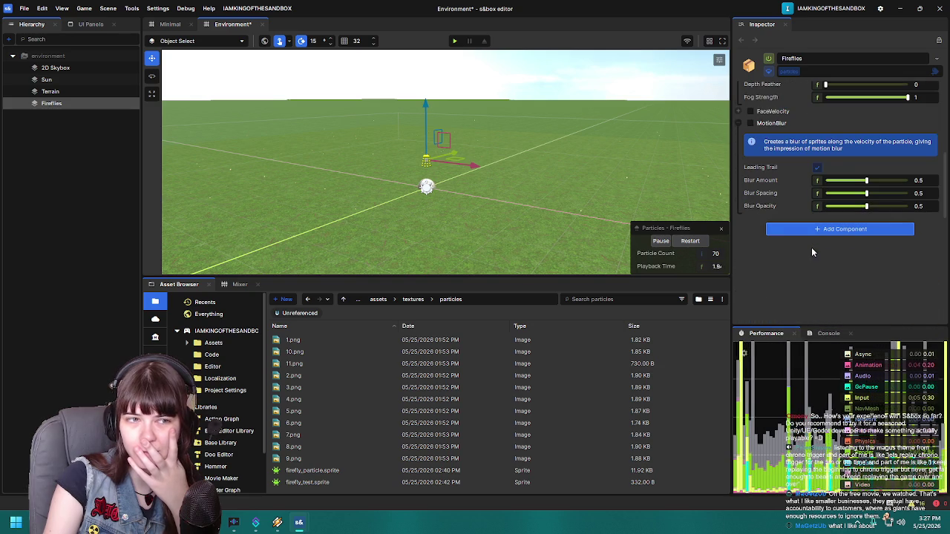
{"action": "scroll", "coordinate": [809, 259], "scroll_direction": "up", "scroll_amount": 1}
{"action": "scroll", "coordinate": [807, 276], "scroll_direction": "up", "scroll_amount": 2}
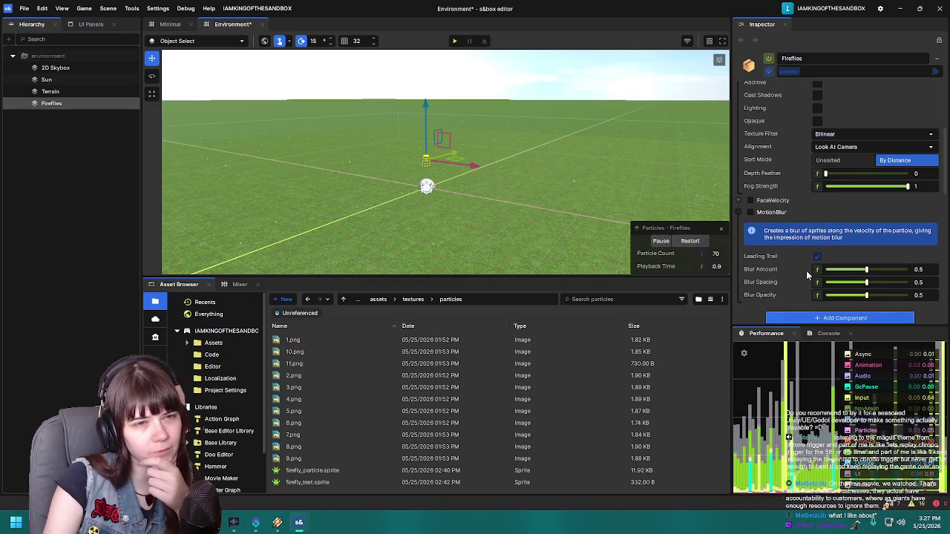
{"action": "mouse_move", "coordinate": [798, 246]}
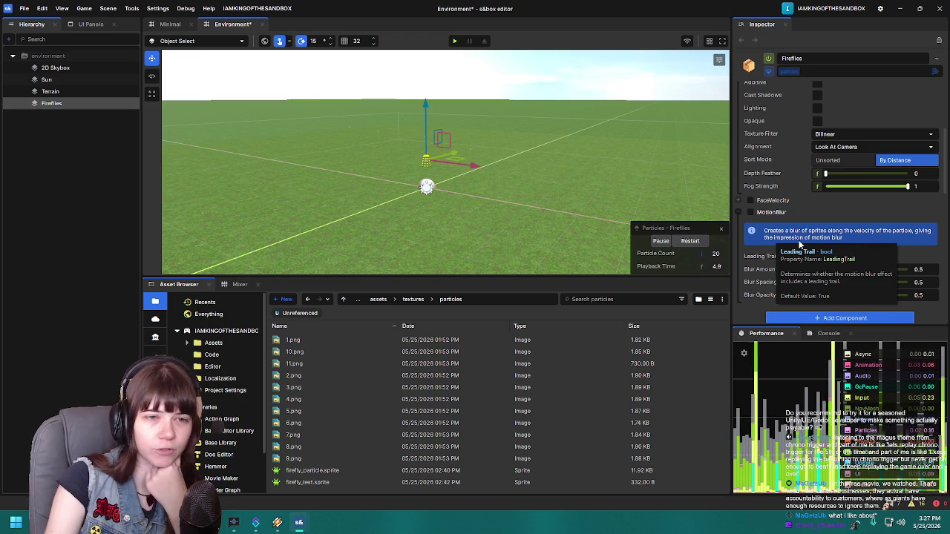
{"action": "left_click", "coordinate": [739, 213]}
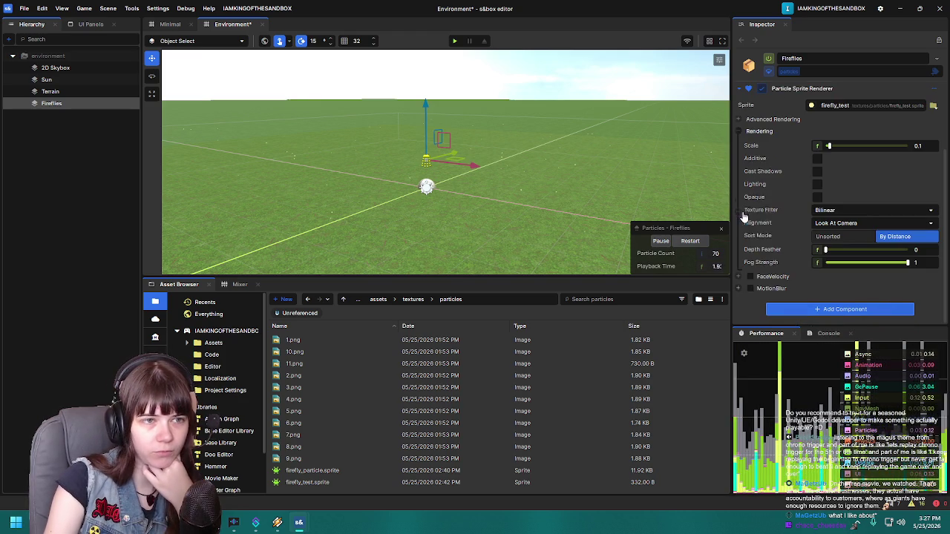
Step: Reveal FaceVelocity settings, then switch to the Testbed window with Particle Sheets
{"action": "left_click", "coordinate": [742, 276]}
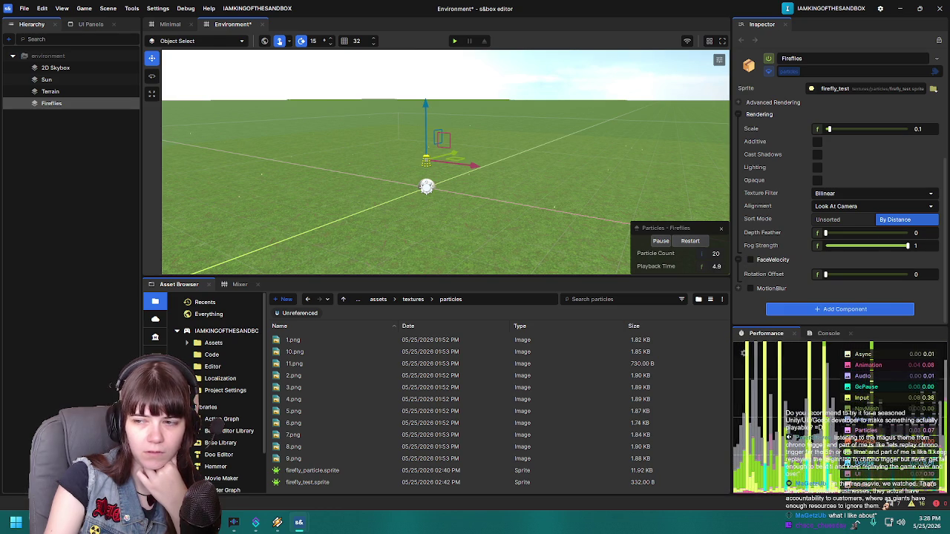
{"action": "scroll", "coordinate": [808, 238], "scroll_direction": "up", "scroll_amount": 5}
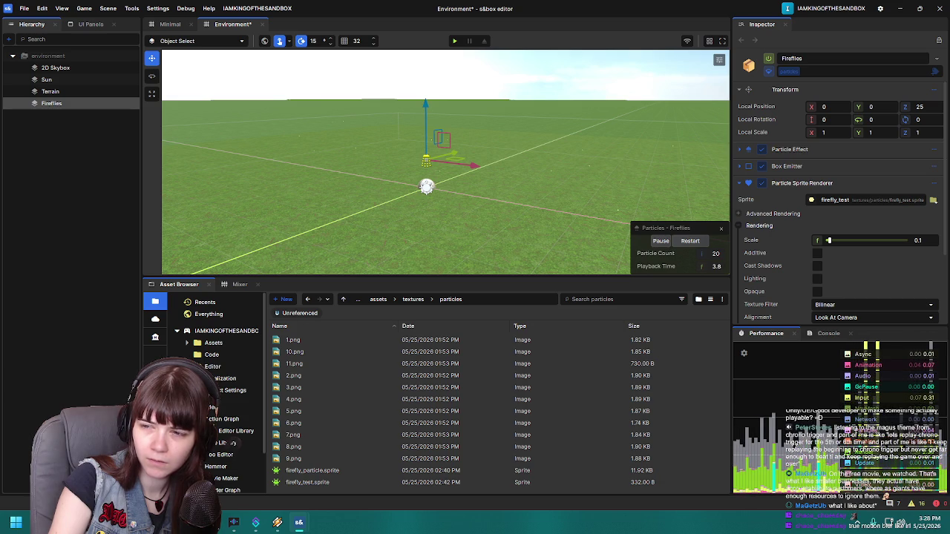
{"action": "scroll", "coordinate": [511, 192], "scroll_direction": "up", "scroll_amount": 3}
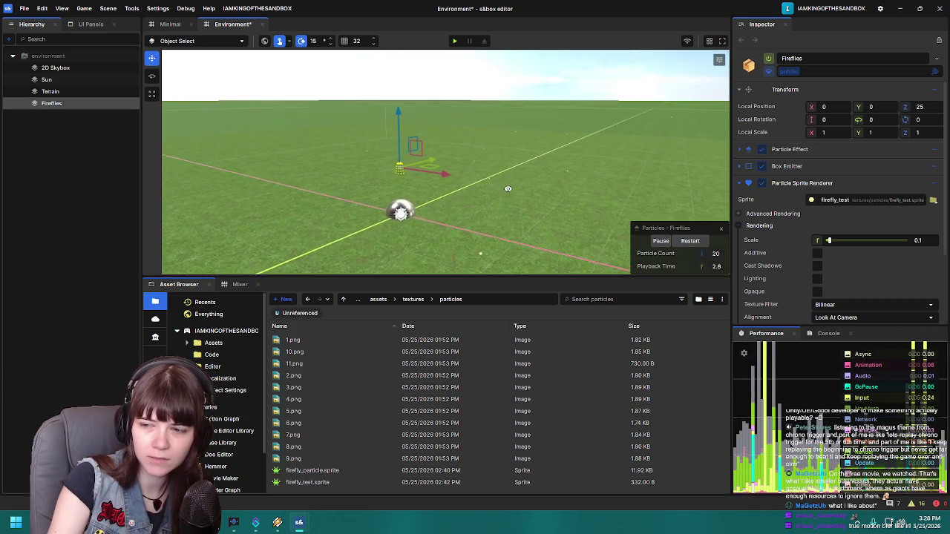
{"action": "right_click", "coordinate": [511, 190]}
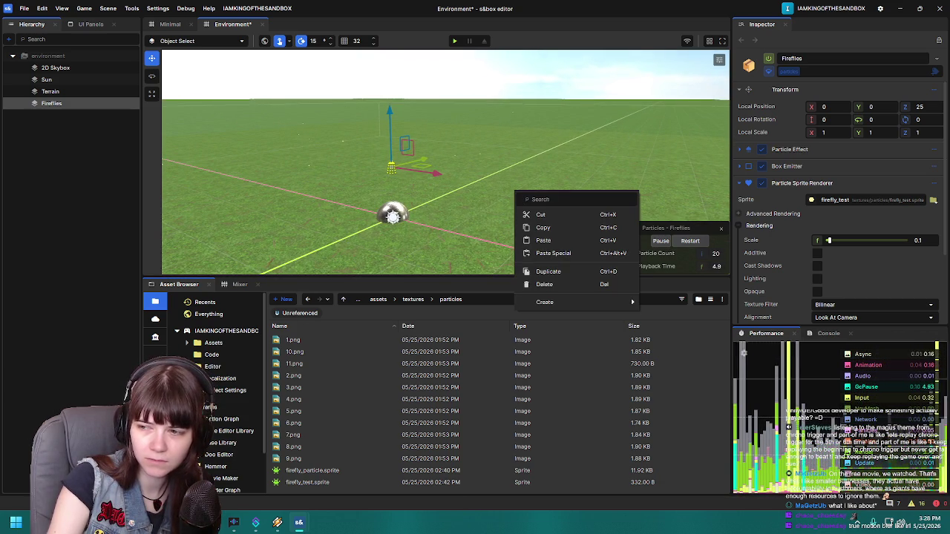
{"action": "key", "text": "Escape"}
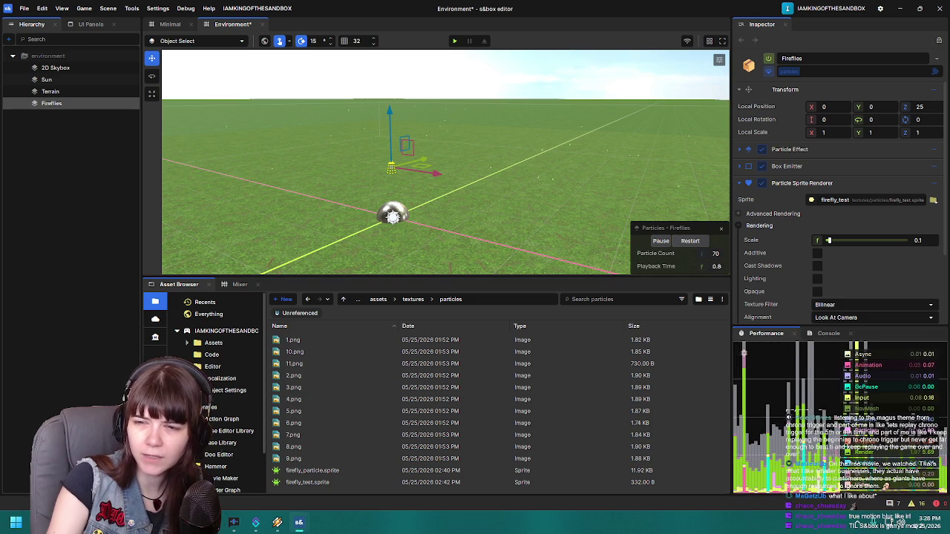
{"action": "key", "text": "alt+Tab"}
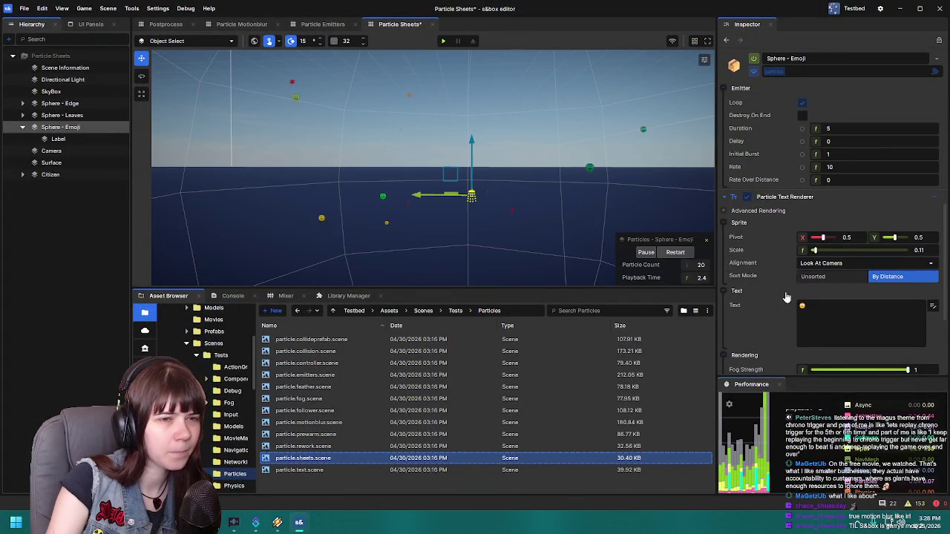
Step: View the Sphere - Emoji Color and Move settings, then collapse Sphere Emitter
{"action": "scroll", "coordinate": [781, 293], "scroll_direction": "down", "scroll_amount": 3}
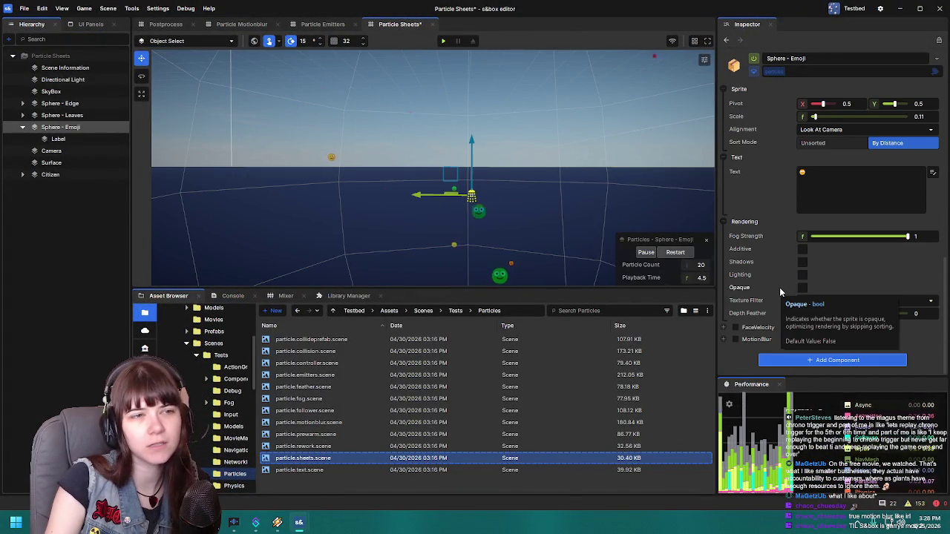
{"action": "scroll", "coordinate": [779, 291], "scroll_direction": "up", "scroll_amount": 6}
{"action": "scroll", "coordinate": [779, 291], "scroll_direction": "up", "scroll_amount": 5}
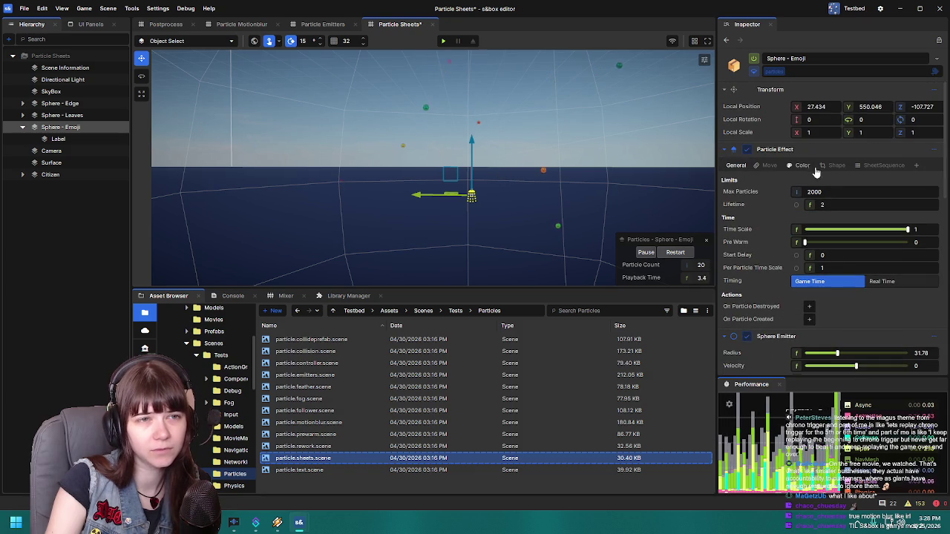
{"action": "left_click", "coordinate": [808, 166]}
{"action": "left_click", "coordinate": [770, 166]}
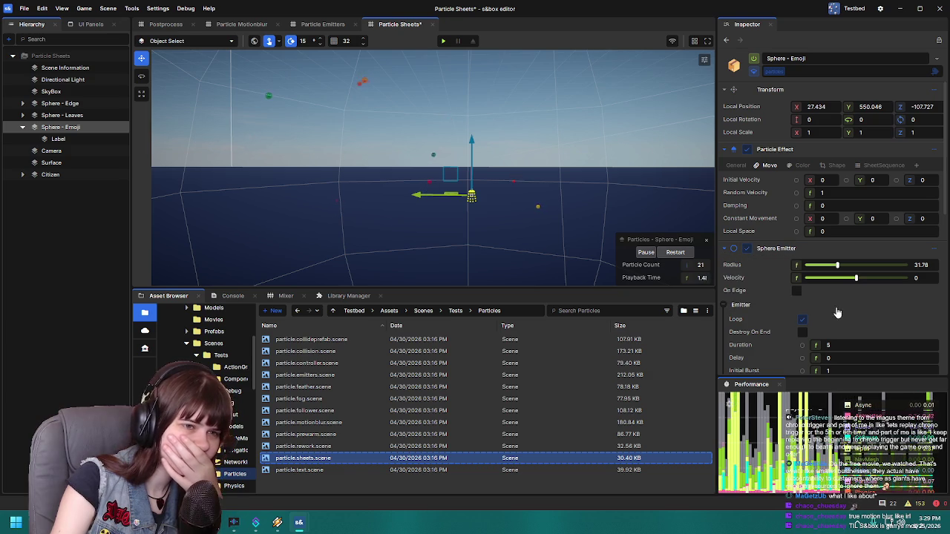
{"action": "left_click", "coordinate": [727, 248]}
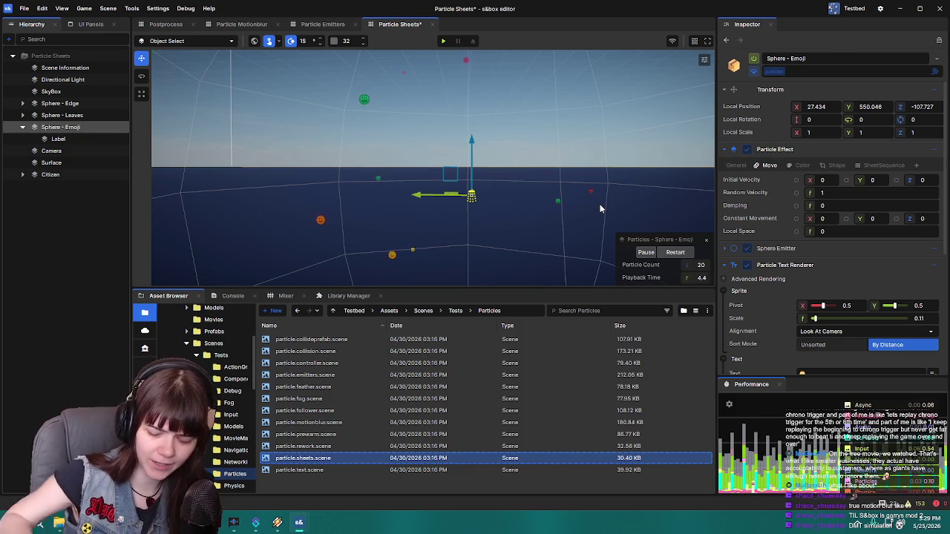
{"action": "right_click", "coordinate": [601, 208]}
{"action": "scroll", "coordinate": [777, 317], "scroll_direction": "down", "scroll_amount": 5}
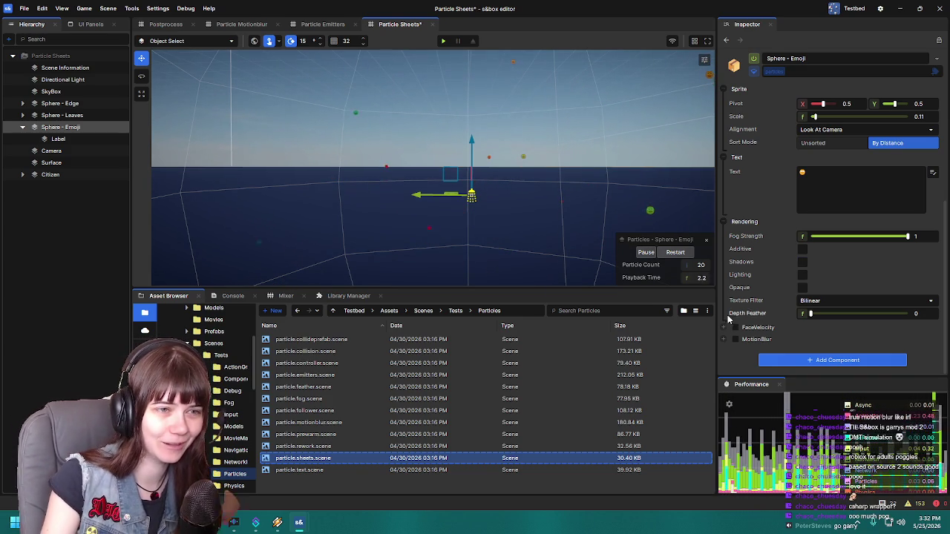
Step: Orbit over the emoji particles, then return to the Environment window's Fireflies scene
{"action": "scroll", "coordinate": [785, 185], "scroll_direction": "up", "scroll_amount": 5}
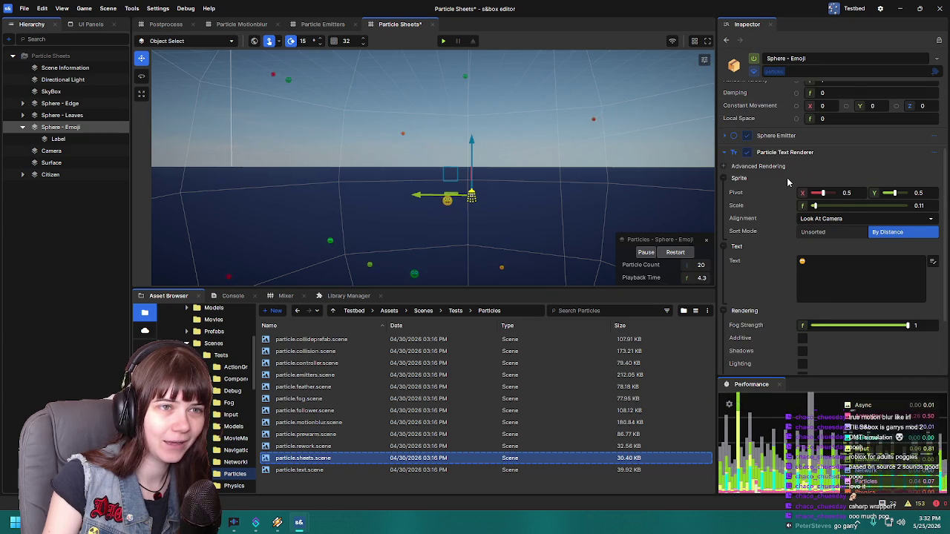
{"action": "left_click_drag", "start_coordinate": [622, 124], "coordinate": [605, 109]}
{"action": "mouse_move", "coordinate": [526, 175]}
{"action": "left_mouse_down"}
{"action": "mouse_move", "coordinate": [534, 167]}
{"action": "mouse_move", "coordinate": [468, 160]}
{"action": "mouse_move", "coordinate": [491, 180]}
{"action": "left_mouse_up"}
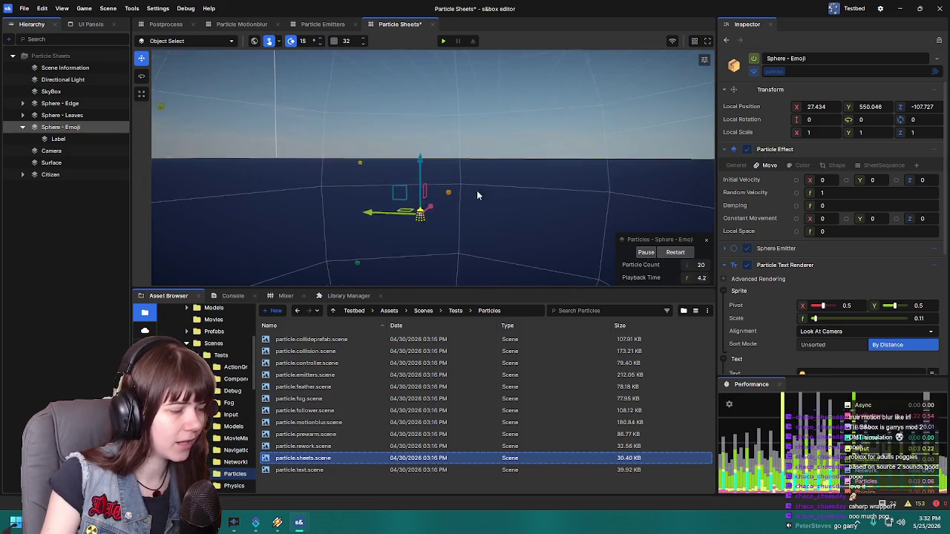
{"action": "mouse_move", "coordinate": [299, 523]}
{"action": "left_click", "coordinate": [335, 469]}
{"action": "mouse_move", "coordinate": [518, 220]}
{"action": "left_mouse_down"}
{"action": "mouse_move", "coordinate": [455, 166]}
{"action": "mouse_move", "coordinate": [538, 175]}
{"action": "left_mouse_up"}
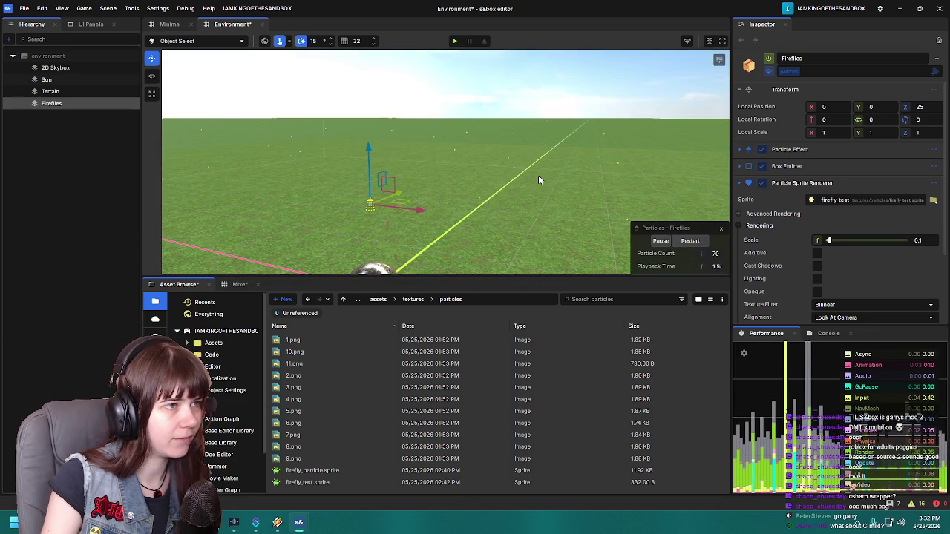
Step: Raise the firefly sprite scale to 0.5 and view it across the terrain
{"action": "left_click_drag", "start_coordinate": [468, 198], "coordinate": [476, 197]}
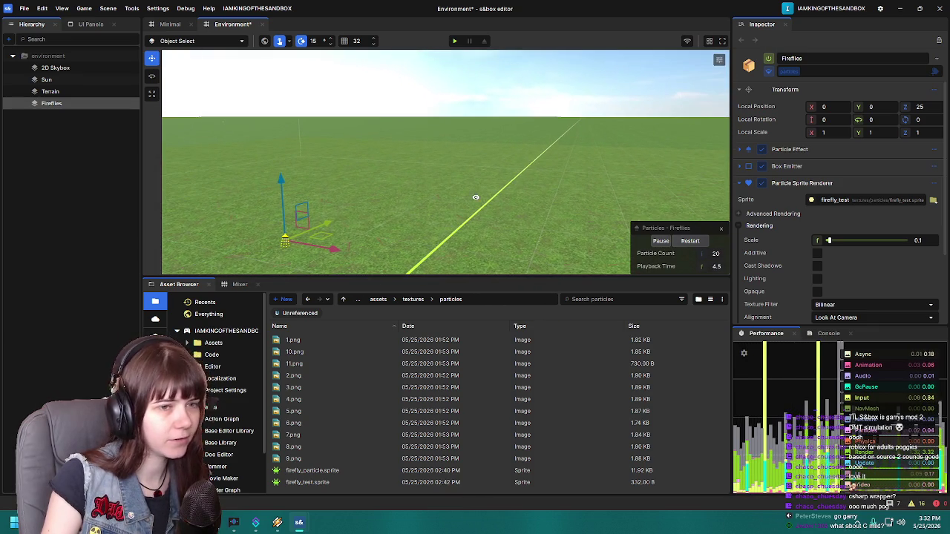
{"action": "left_click", "coordinate": [894, 239]}
{"action": "mouse_move", "coordinate": [626, 232]}
{"action": "left_mouse_down"}
{"action": "mouse_move", "coordinate": [547, 192]}
{"action": "mouse_move", "coordinate": [533, 202]}
{"action": "left_mouse_up"}
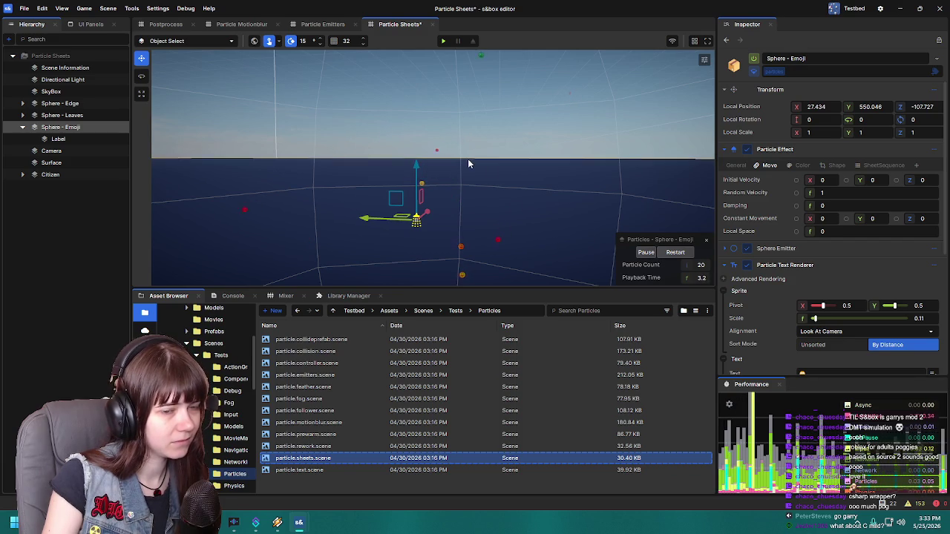
Step: Check the emoji particles' Color and Shape tabs, then switch Scale to Curve mode
{"action": "scroll", "coordinate": [763, 335], "scroll_direction": "down", "scroll_amount": 2}
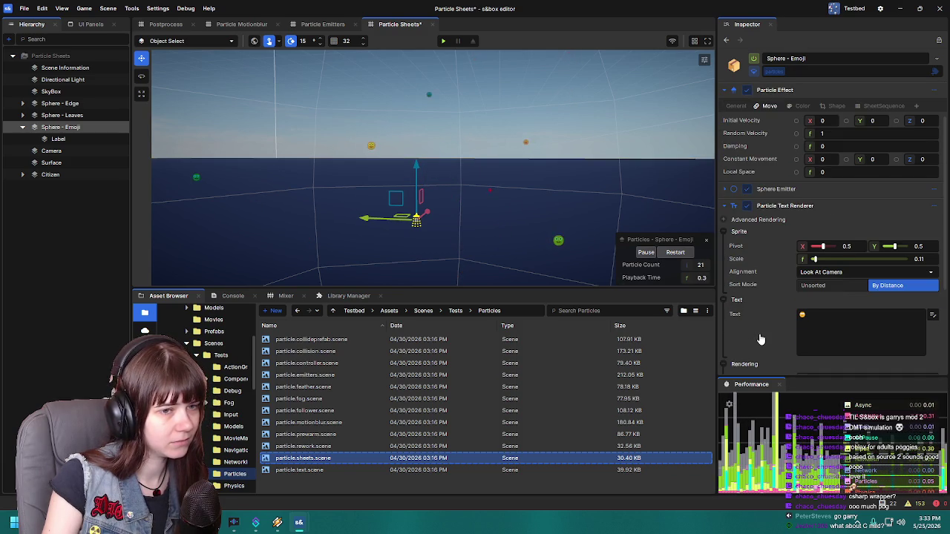
{"action": "scroll", "coordinate": [759, 332], "scroll_direction": "down", "scroll_amount": 1}
{"action": "scroll", "coordinate": [759, 332], "scroll_direction": "down", "scroll_amount": 2}
{"action": "scroll", "coordinate": [759, 332], "scroll_direction": "up", "scroll_amount": 5}
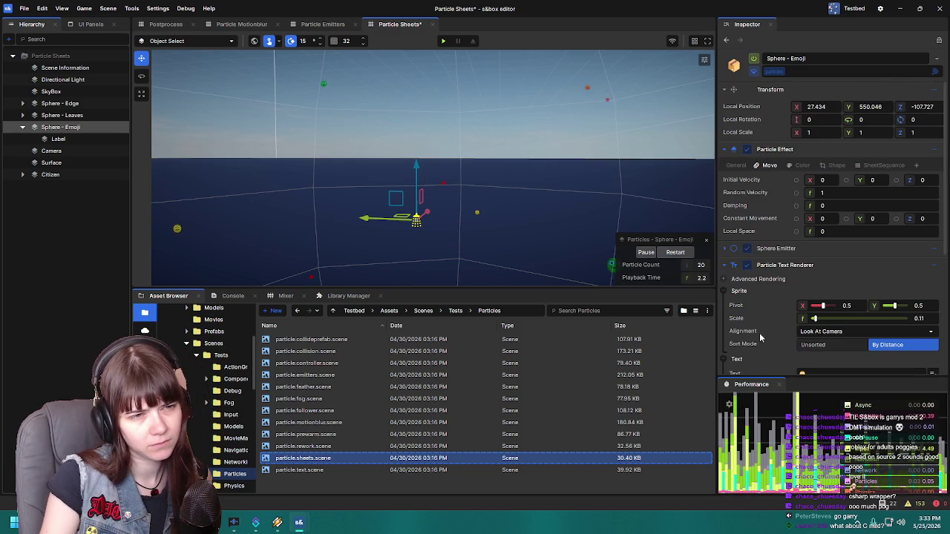
{"action": "left_click", "coordinate": [801, 165]}
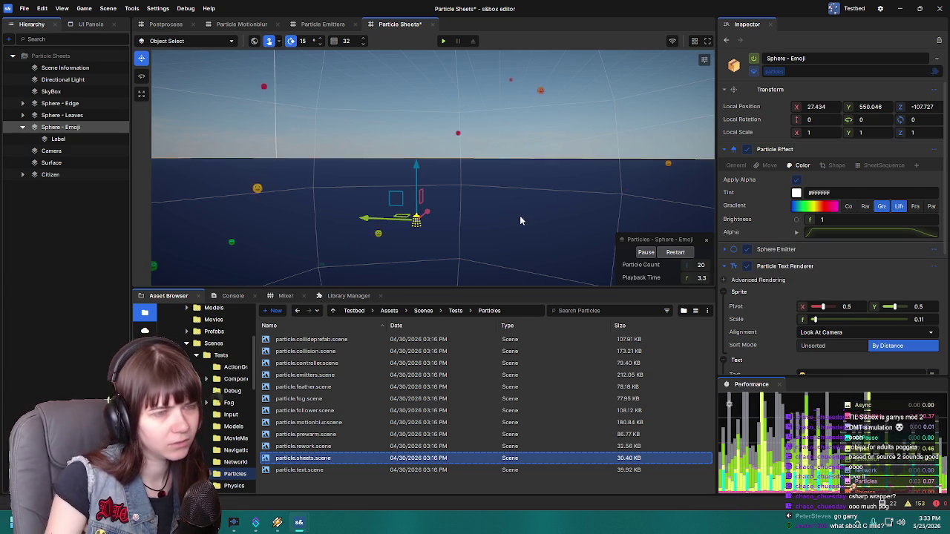
{"action": "mouse_move", "coordinate": [496, 214]}
{"action": "left_mouse_down"}
{"action": "mouse_move", "coordinate": [469, 202]}
{"action": "mouse_move", "coordinate": [491, 205]}
{"action": "left_mouse_up"}
{"action": "left_click", "coordinate": [833, 165]}
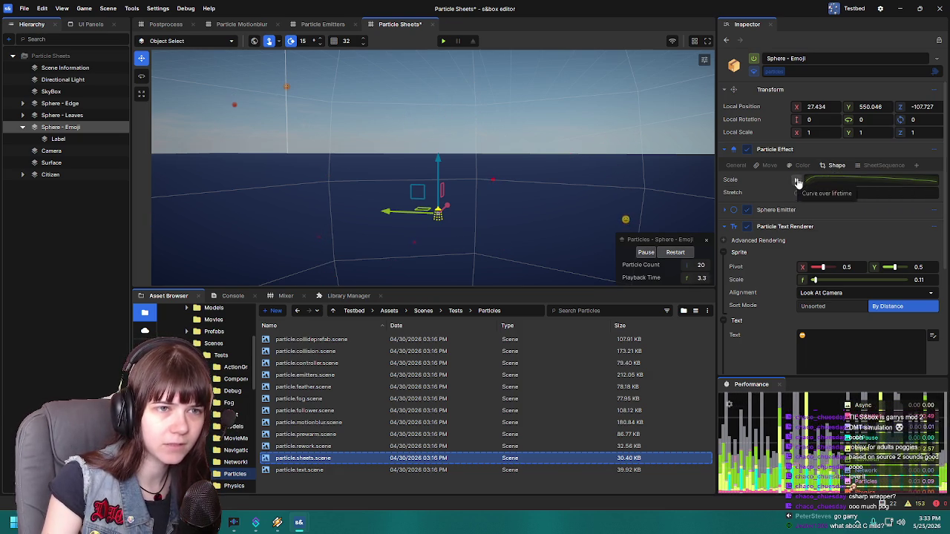
{"action": "left_click", "coordinate": [796, 181]}
{"action": "left_click", "coordinate": [817, 180]}
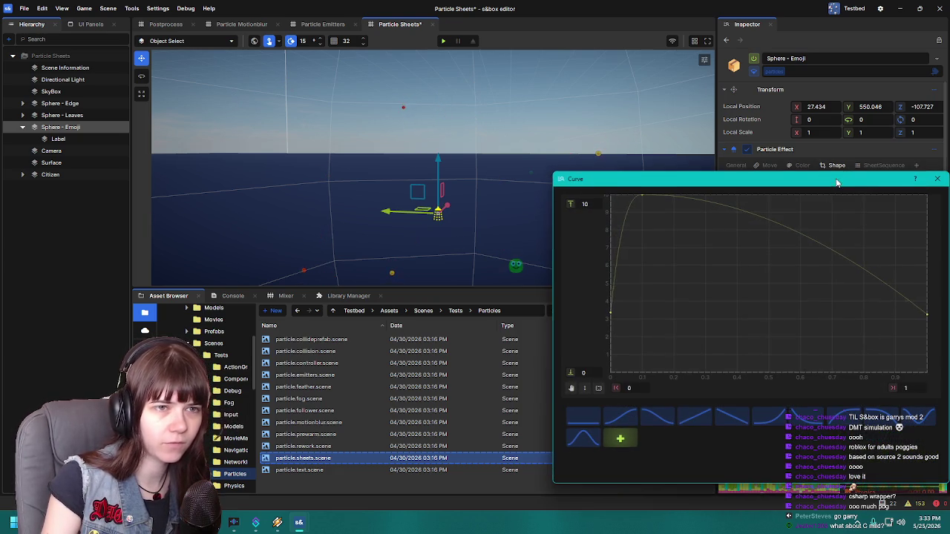
Step: Close the Scale curve editor window
{"action": "left_click", "coordinate": [936, 181]}
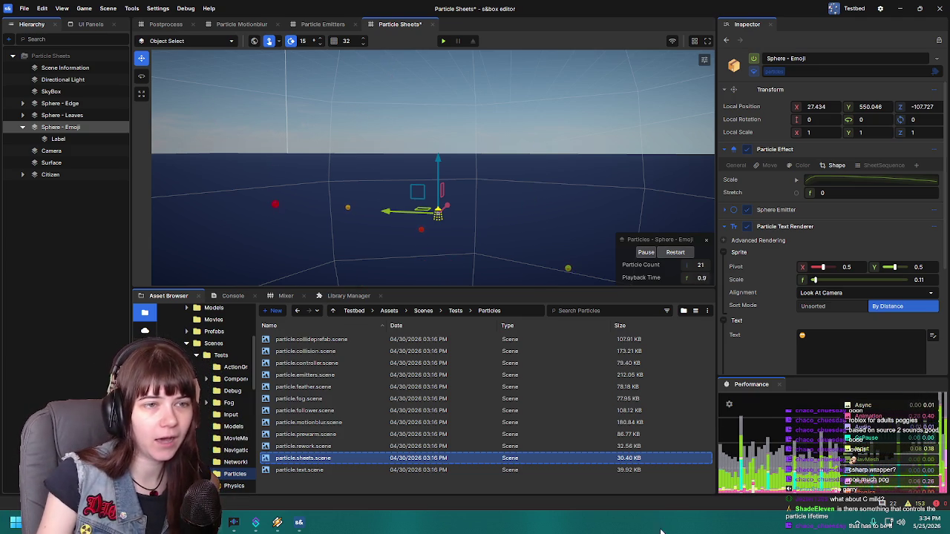
Step: Review the SheetSequence and Shape settings, then open firefly_test.sprite for editing
{"action": "left_click", "coordinate": [875, 165]}
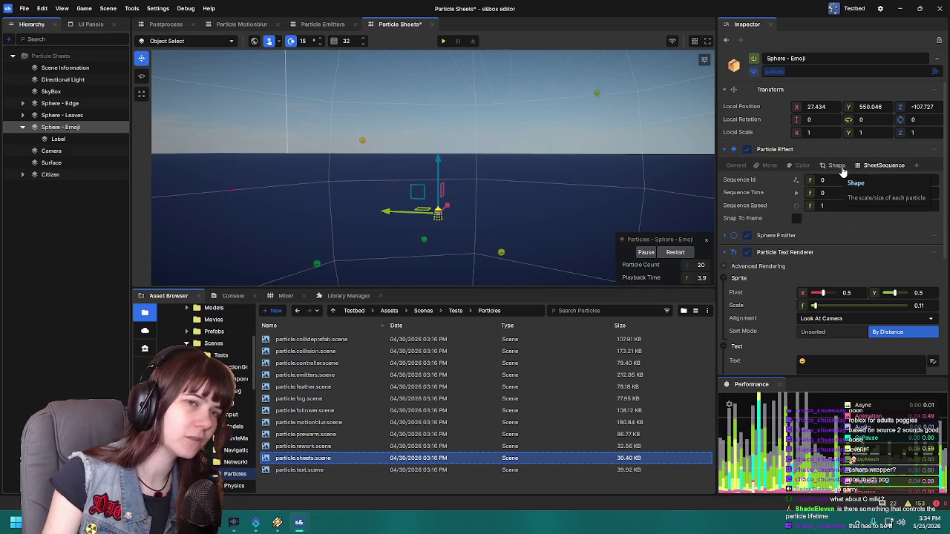
{"action": "left_click", "coordinate": [837, 166]}
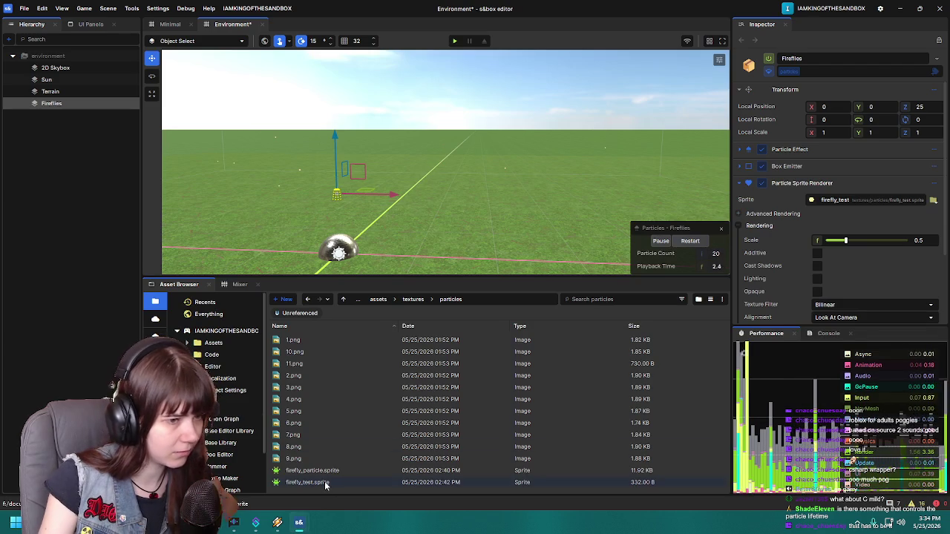
{"action": "double_click", "coordinate": [325, 481]}
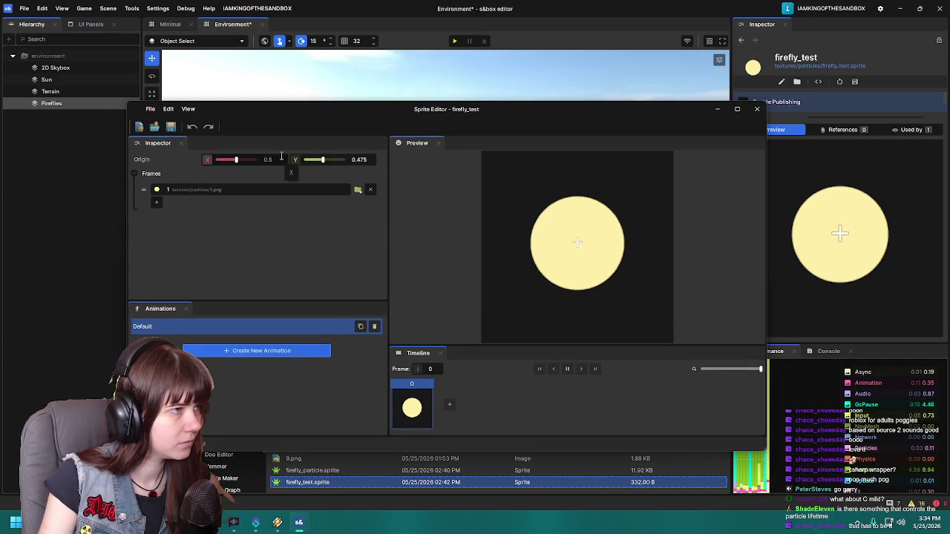
Step: Close the firefly_test Sprite Editor and select Fireflies in the Environment scene
{"action": "left_click", "coordinate": [756, 109]}
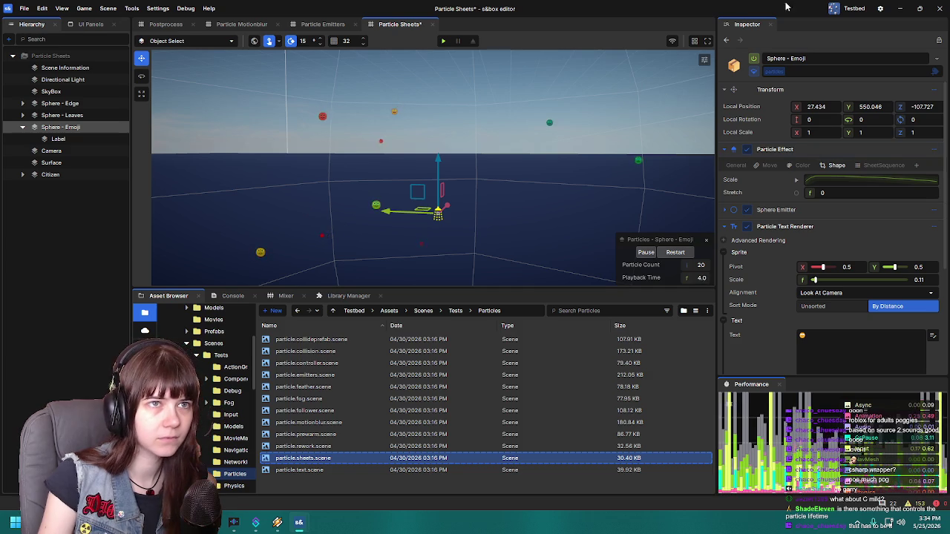
{"action": "key", "text": "alt+Tab"}
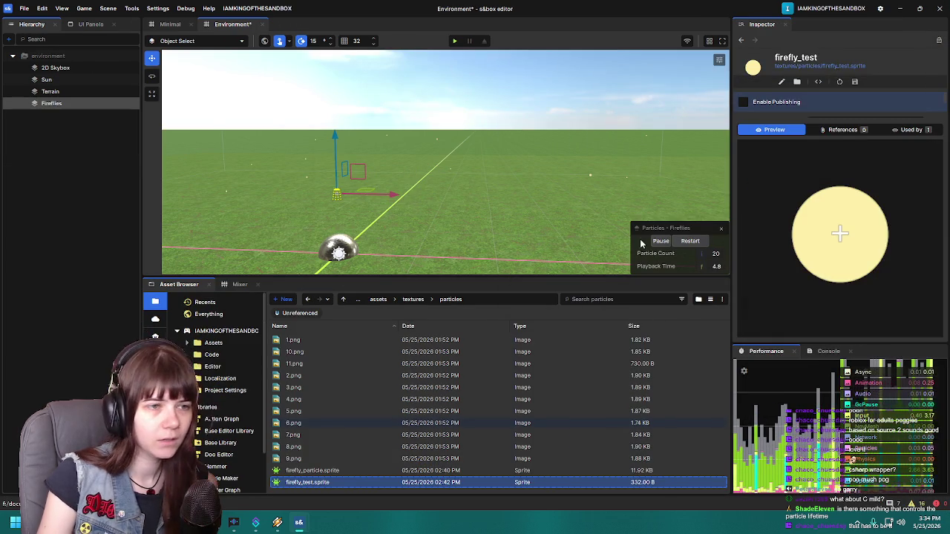
{"action": "left_click", "coordinate": [54, 104]}
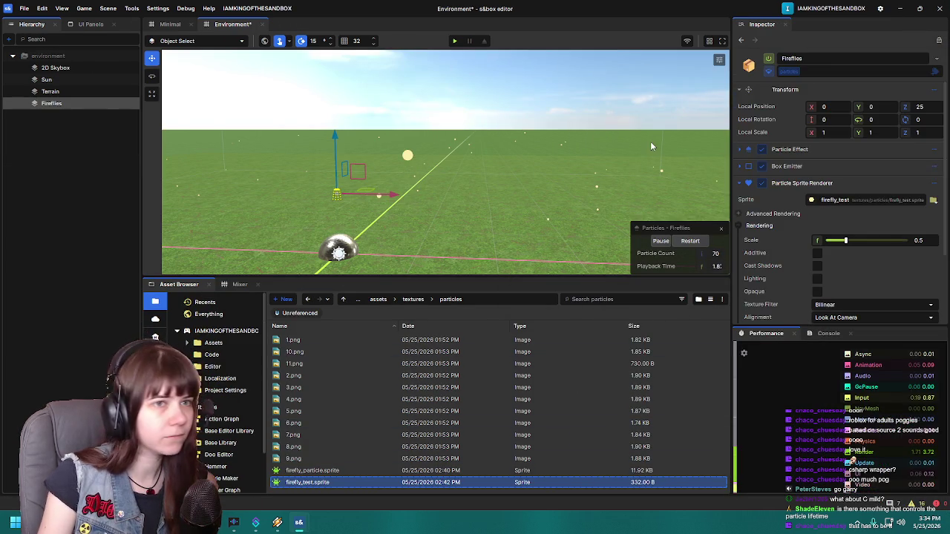
Step: Try Random Velocity values of 1 and 3 in the Fireflies' Move settings, restarting the preview
{"action": "left_click", "coordinate": [744, 151]}
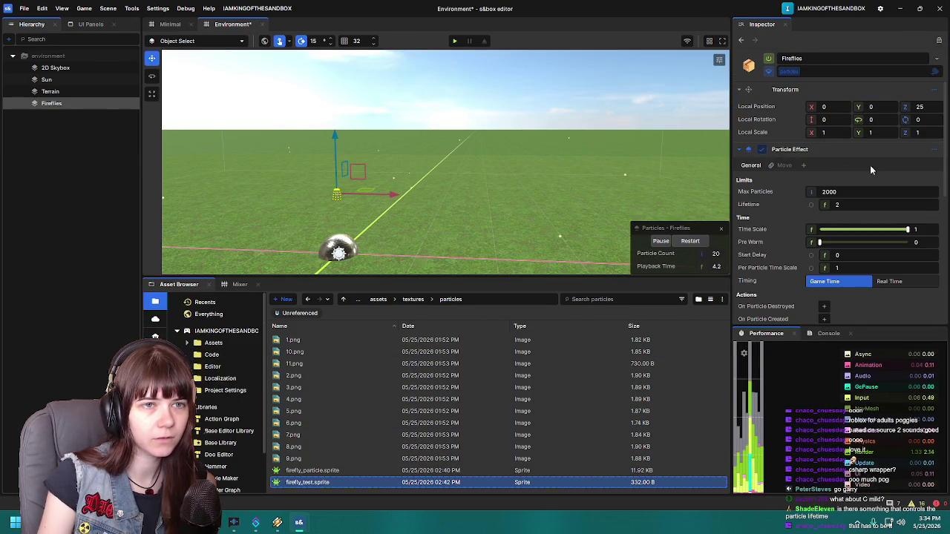
{"action": "left_click", "coordinate": [785, 165]}
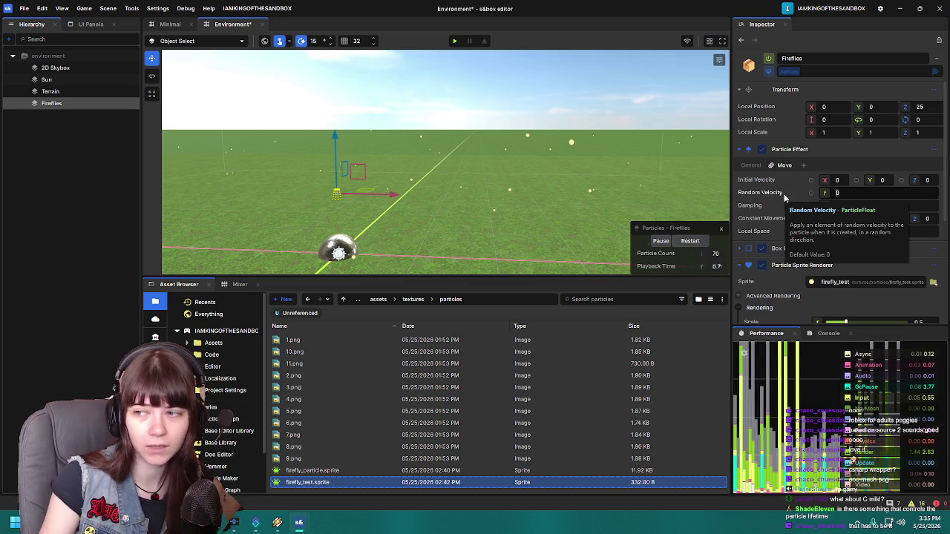
{"action": "type", "text": "1"}
{"action": "key", "text": "Return"}
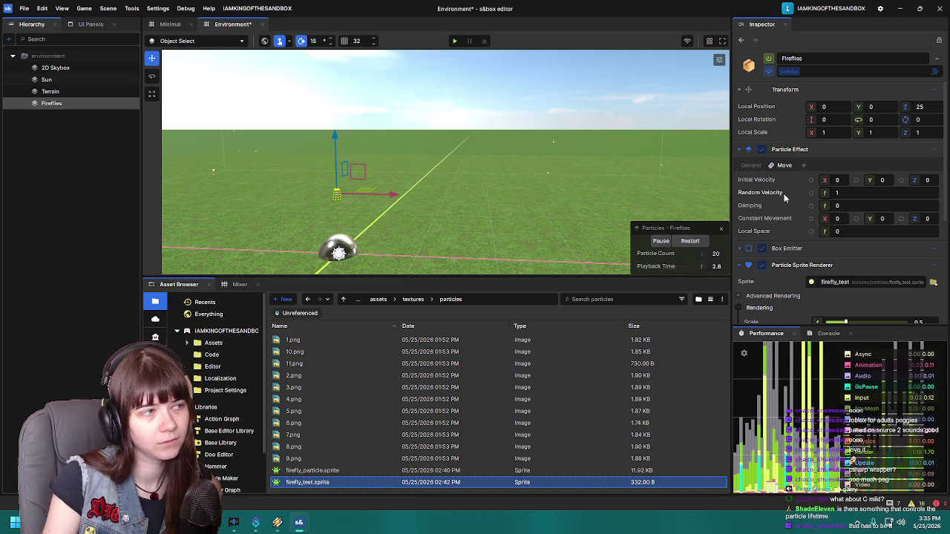
{"action": "left_click", "coordinate": [690, 240]}
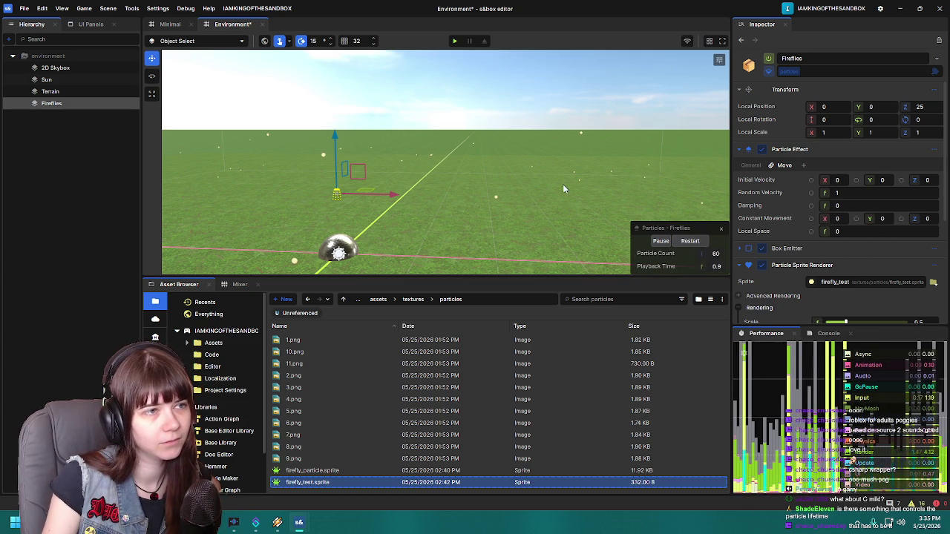
{"action": "scroll", "coordinate": [566, 181], "scroll_direction": "up", "scroll_amount": 3}
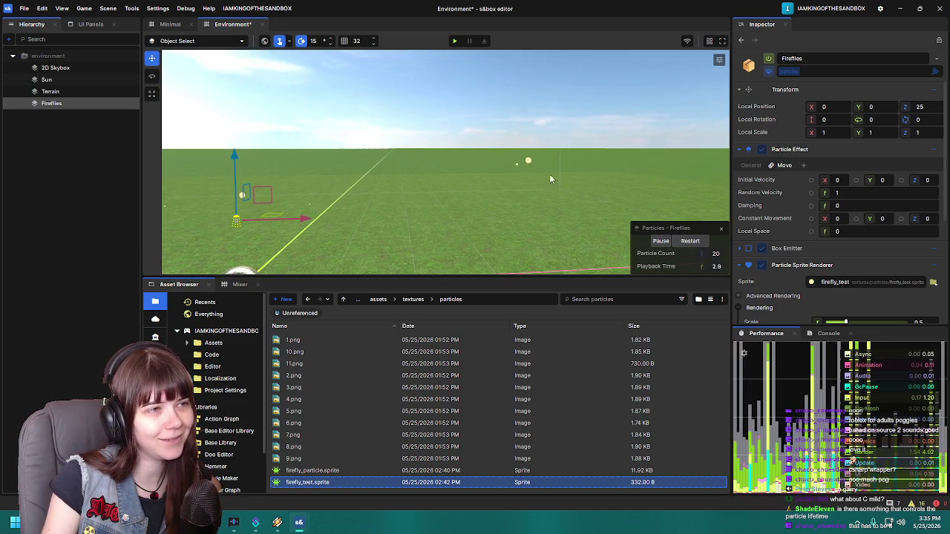
{"action": "left_click_drag", "start_coordinate": [775, 191], "coordinate": [777, 193]}
{"action": "left_click", "coordinate": [846, 193]}
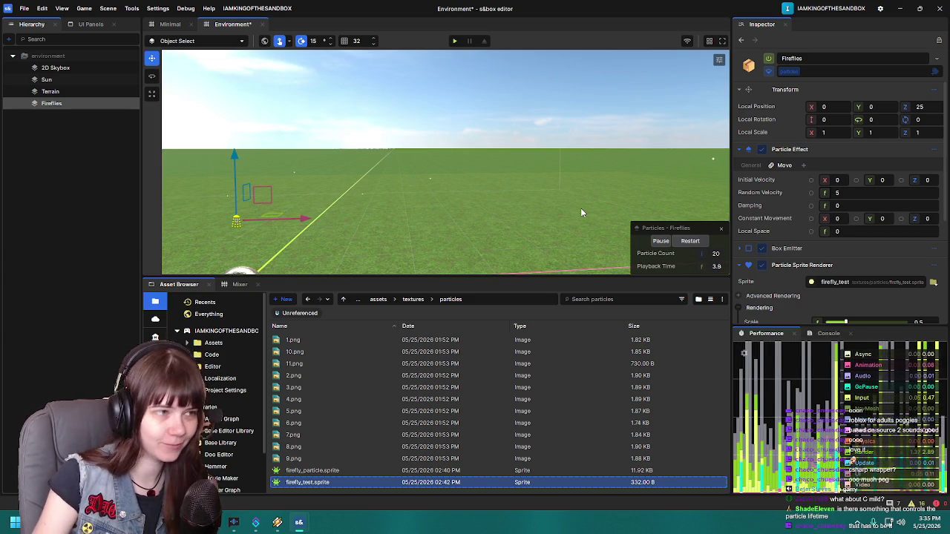
{"action": "left_click", "coordinate": [689, 240]}
Step: Set the Fireflies' Random Velocity to 5 and restart the particle preview
{"action": "mouse_move", "coordinate": [542, 179]}
{"action": "left_mouse_down"}
{"action": "mouse_move", "coordinate": [537, 210]}
{"action": "mouse_move", "coordinate": [496, 215]}
{"action": "mouse_move", "coordinate": [503, 209]}
{"action": "left_mouse_up"}
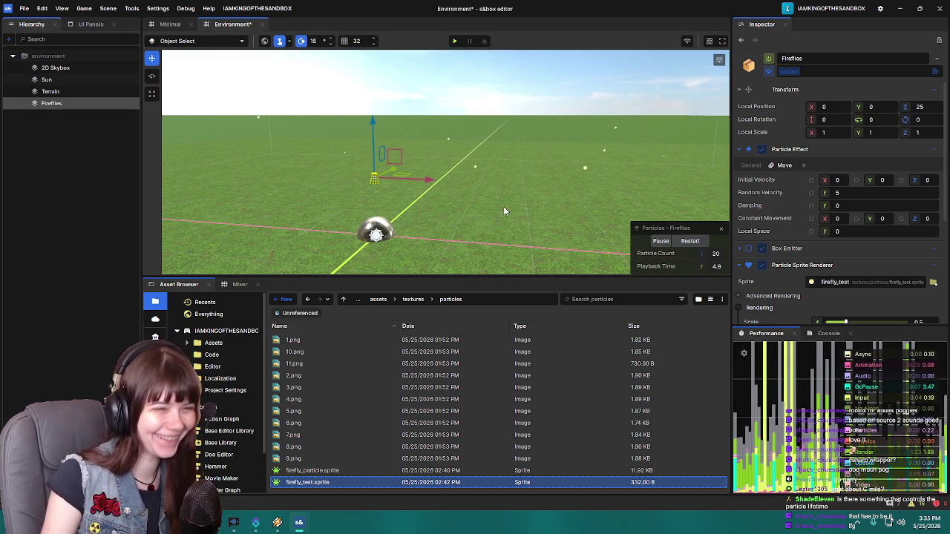
{"action": "left_click_drag", "start_coordinate": [822, 193], "coordinate": [793, 194]}
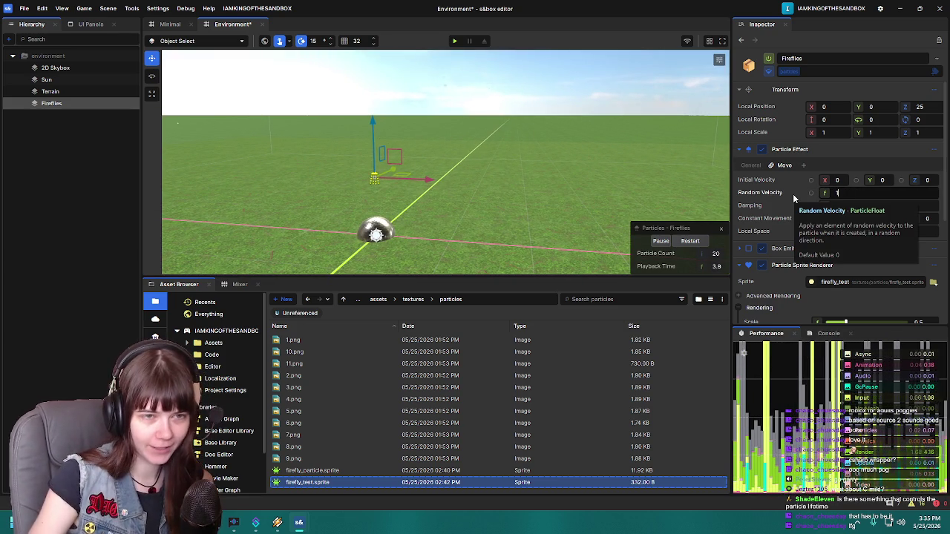
{"action": "type", "text": "0"}
{"action": "left_click_drag", "start_coordinate": [564, 194], "coordinate": [544, 192]}
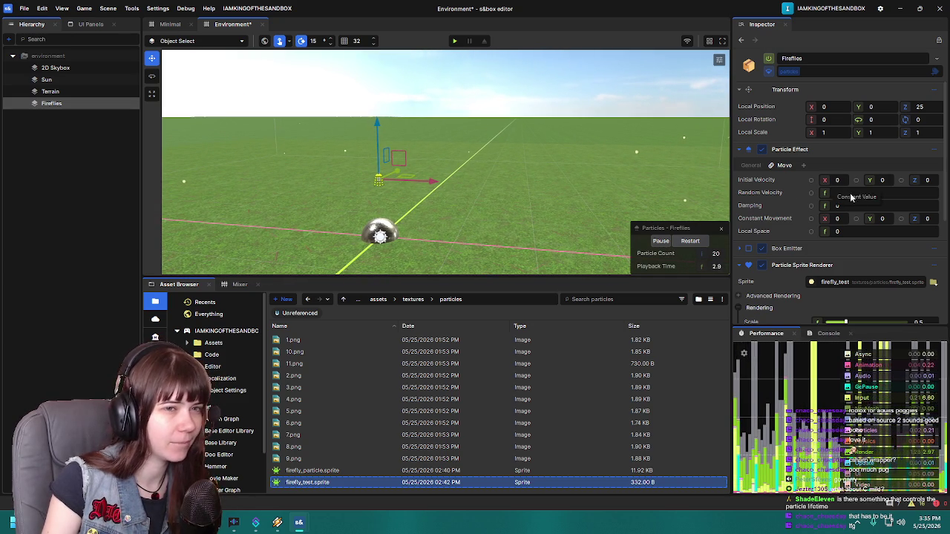
{"action": "type", "text": "5"}
{"action": "key", "text": "Return"}
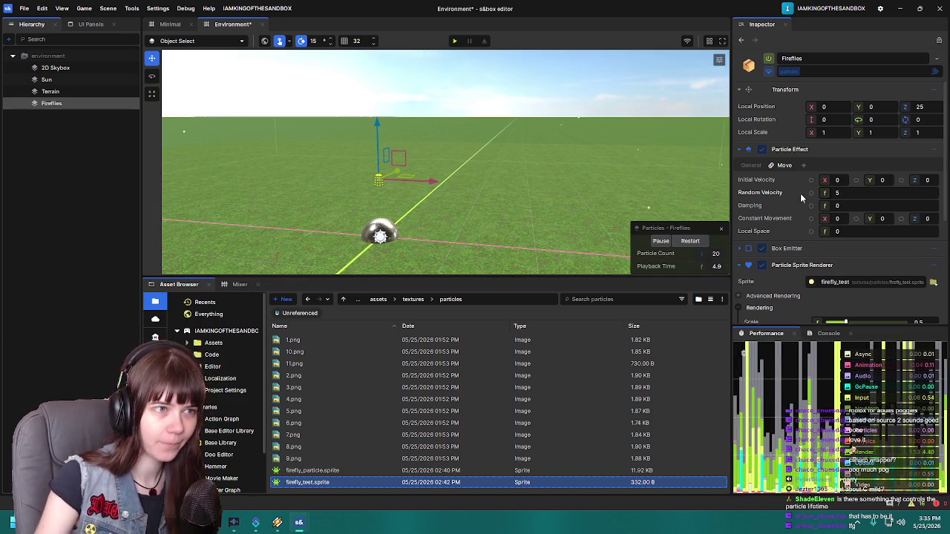
{"action": "left_click", "coordinate": [690, 240]}
{"action": "mouse_move", "coordinate": [520, 179]}
{"action": "left_mouse_down"}
{"action": "mouse_move", "coordinate": [495, 176]}
{"action": "mouse_move", "coordinate": [541, 184]}
{"action": "left_mouse_up"}
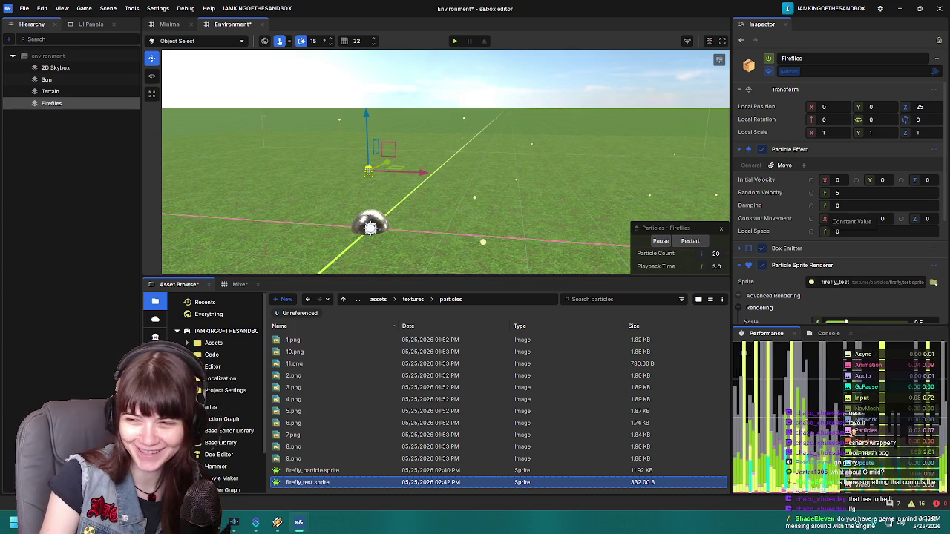
{"action": "left_click", "coordinate": [805, 166]}
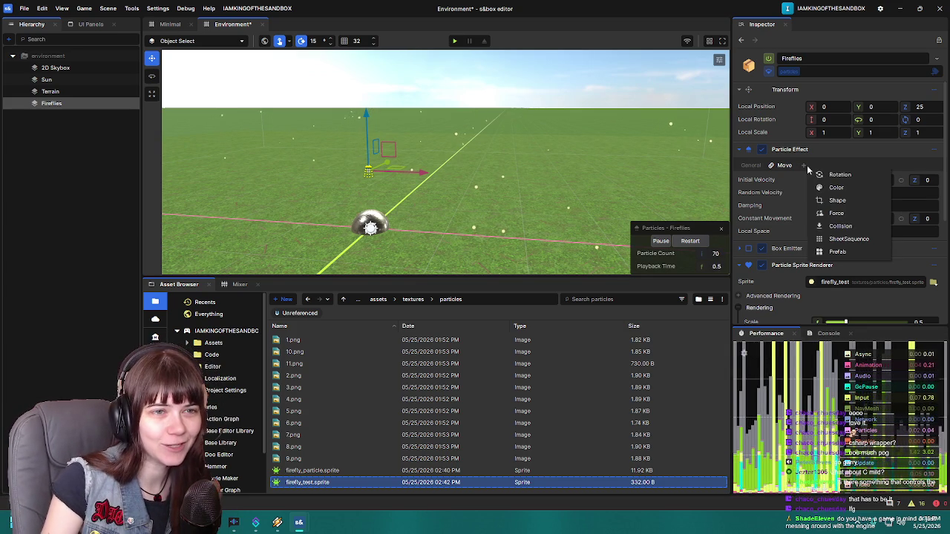
Step: Switch the Fireflies Scale to a lifetime curve and apply the bell-shaped preset
{"action": "left_click", "coordinate": [855, 202]}
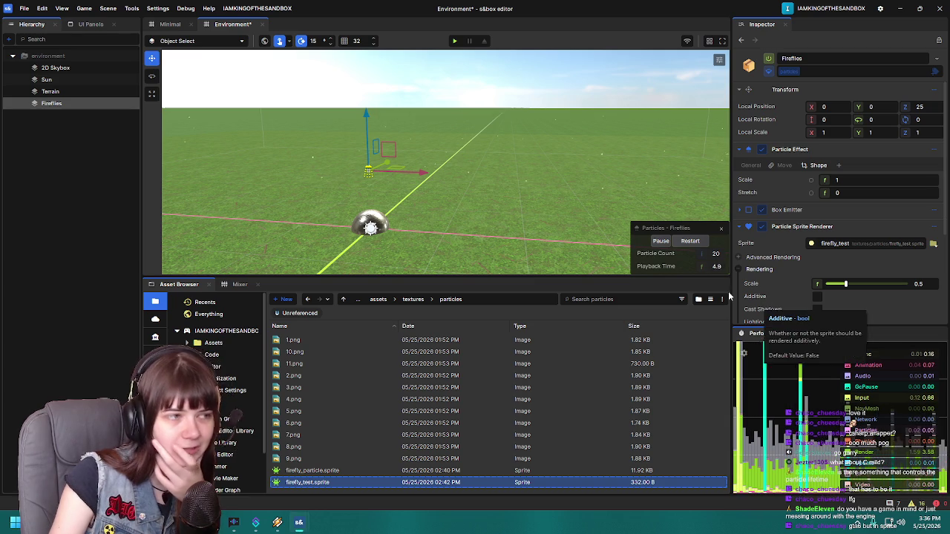
{"action": "left_click", "coordinate": [812, 180]}
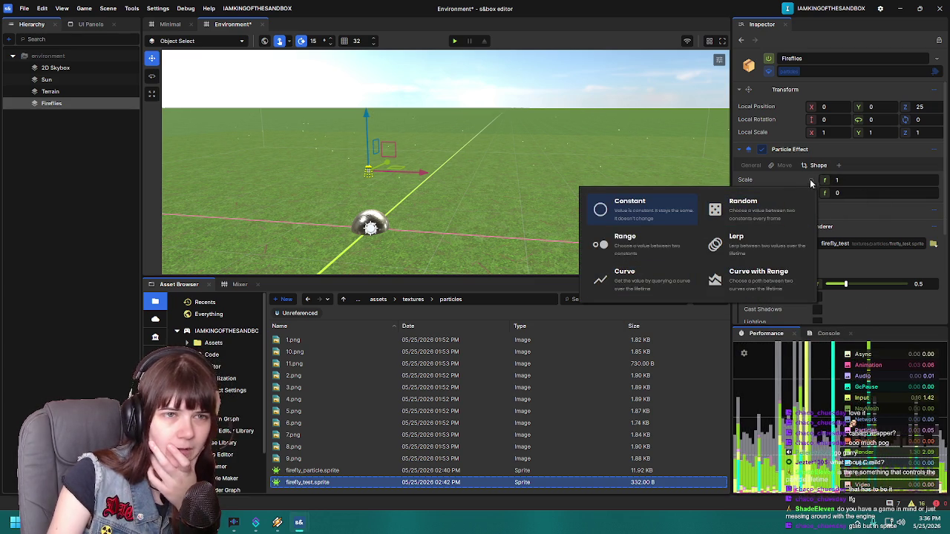
{"action": "key", "text": "Escape"}
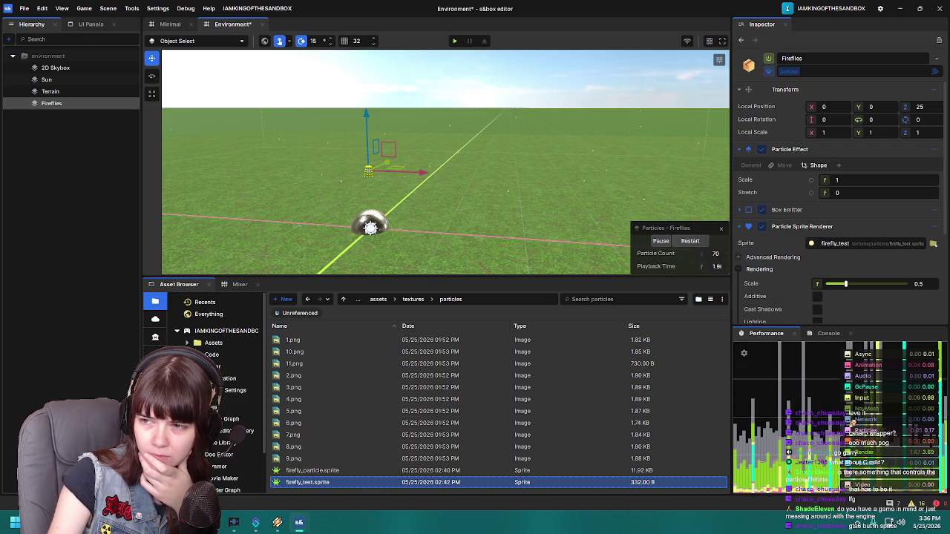
{"action": "left_click", "coordinate": [823, 179]}
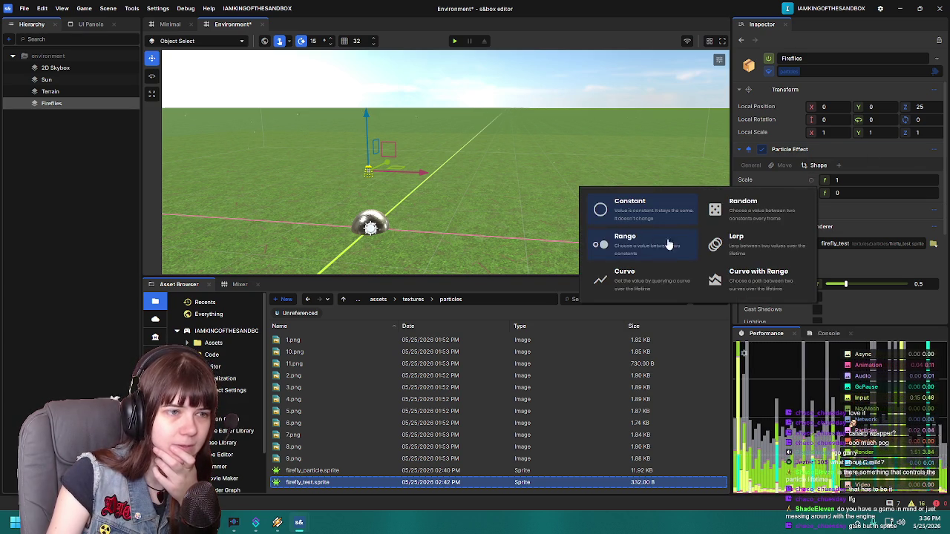
{"action": "left_click", "coordinate": [644, 288]}
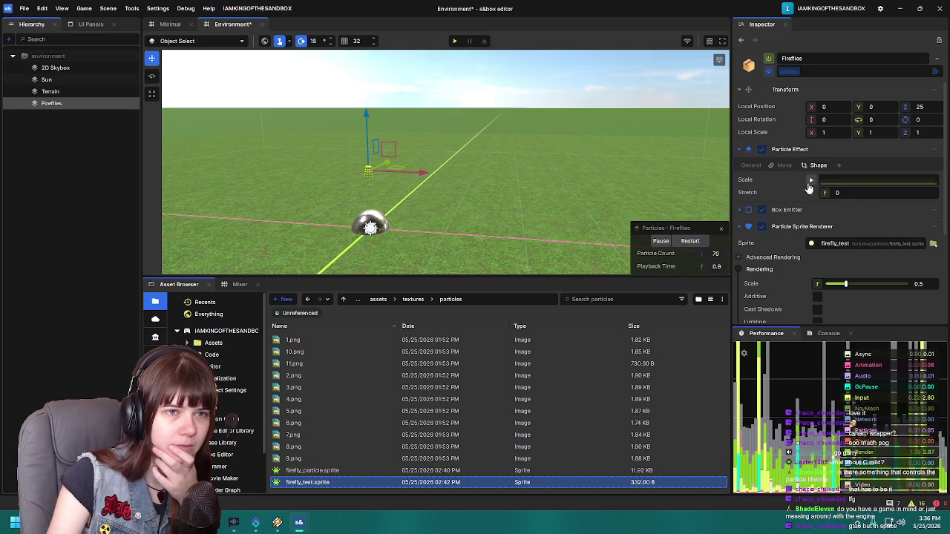
{"action": "left_click", "coordinate": [839, 181]}
{"action": "left_click_drag", "start_coordinate": [770, 182], "coordinate": [689, 147]}
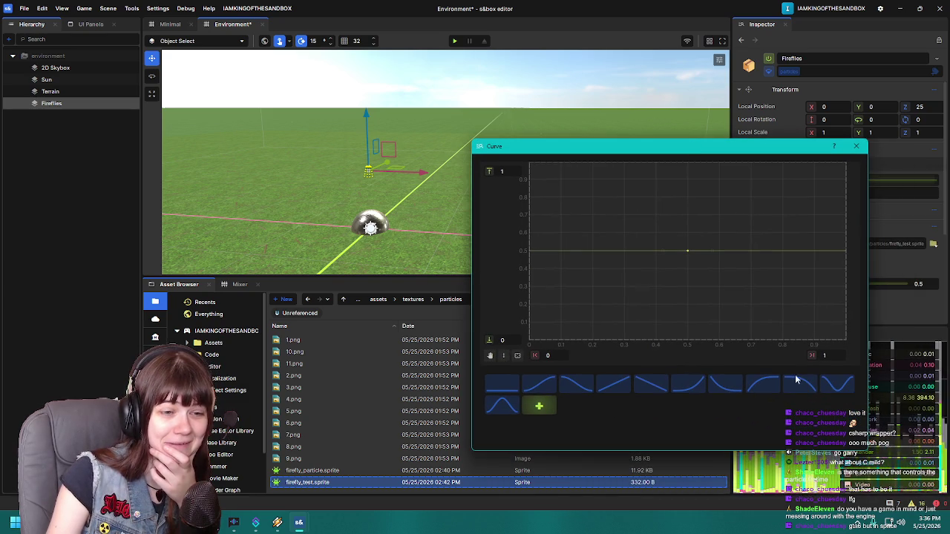
{"action": "left_click", "coordinate": [502, 405]}
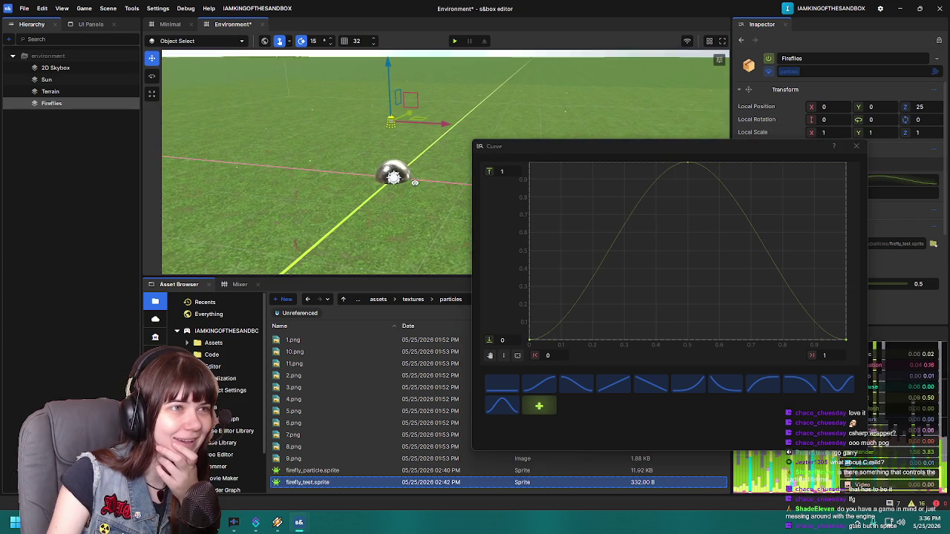
{"action": "left_click", "coordinate": [855, 146]}
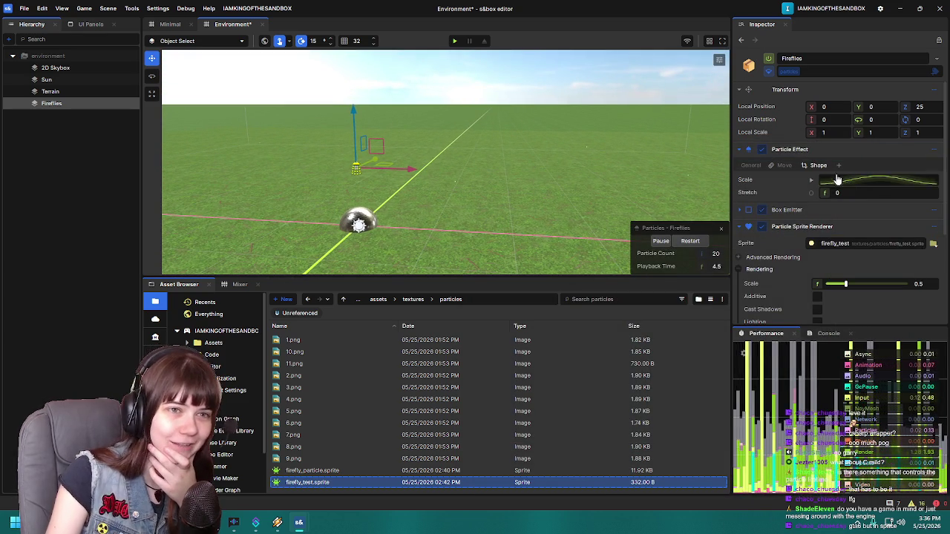
Step: Expand the Box Emitter and change its Initial Burst from 50 to 100
{"action": "scroll", "coordinate": [778, 279], "scroll_direction": "down", "scroll_amount": 3}
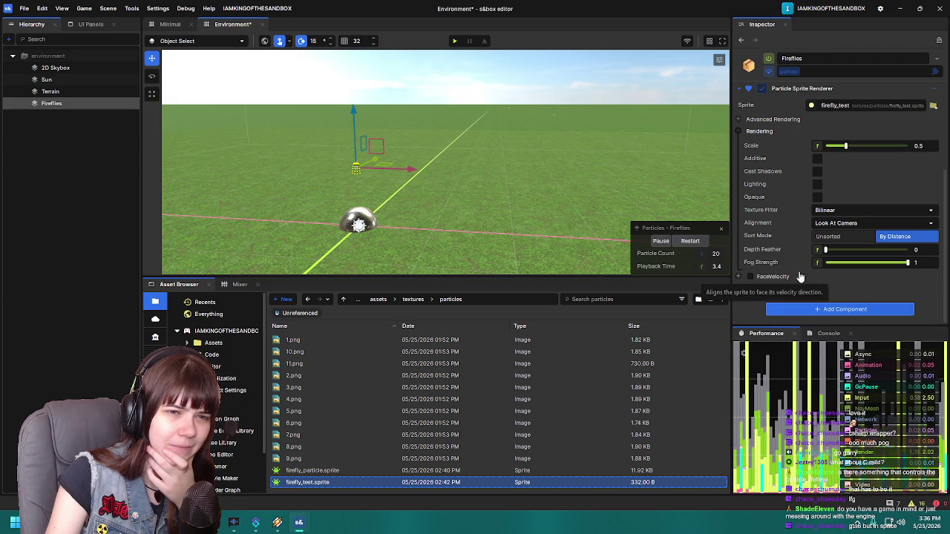
{"action": "scroll", "coordinate": [765, 245], "scroll_direction": "up", "scroll_amount": 2}
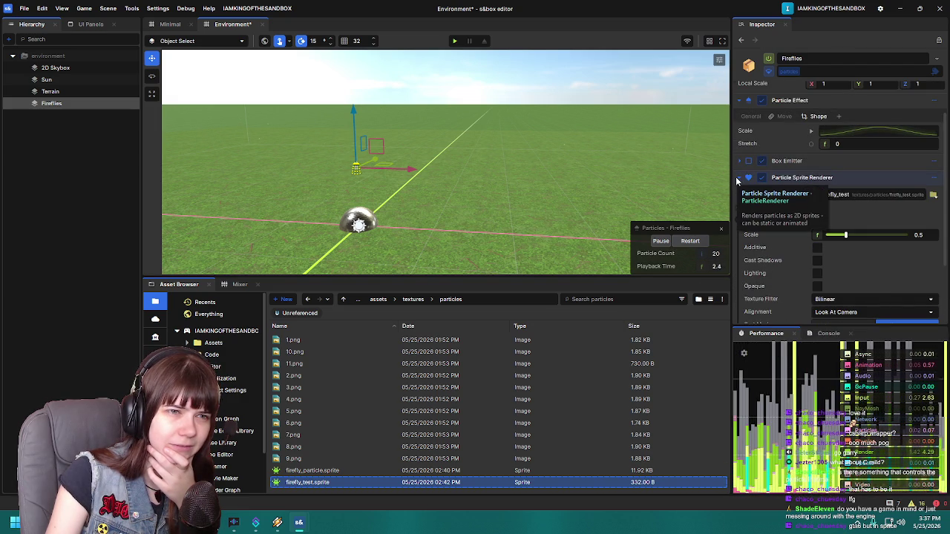
{"action": "scroll", "coordinate": [788, 284], "scroll_direction": "down", "scroll_amount": 3}
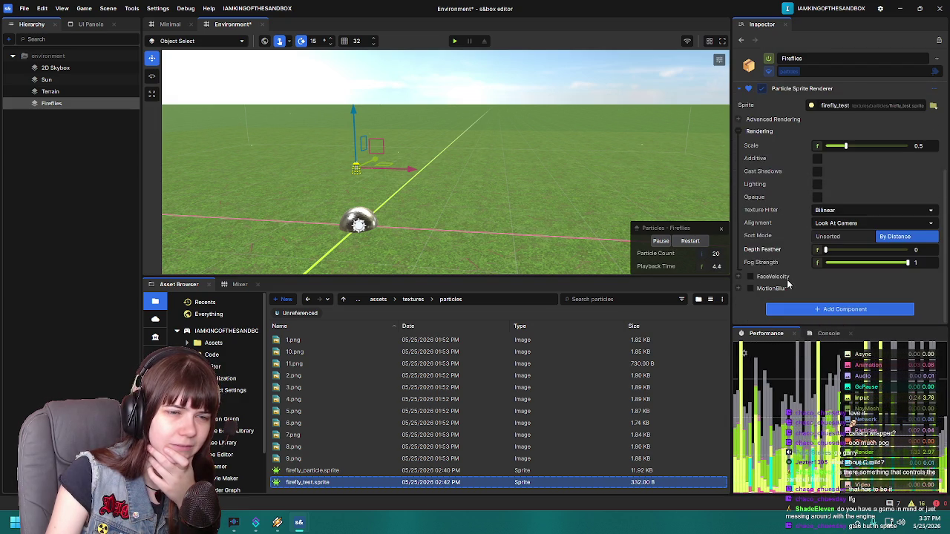
{"action": "scroll", "coordinate": [788, 284], "scroll_direction": "up", "scroll_amount": 3}
{"action": "left_click", "coordinate": [740, 160]}
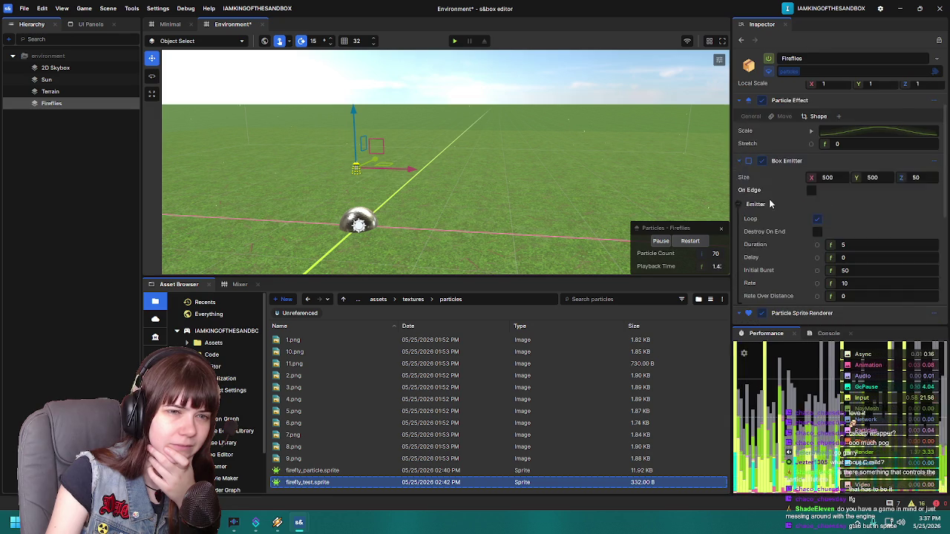
{"action": "scroll", "coordinate": [784, 211], "scroll_direction": "down", "scroll_amount": 2}
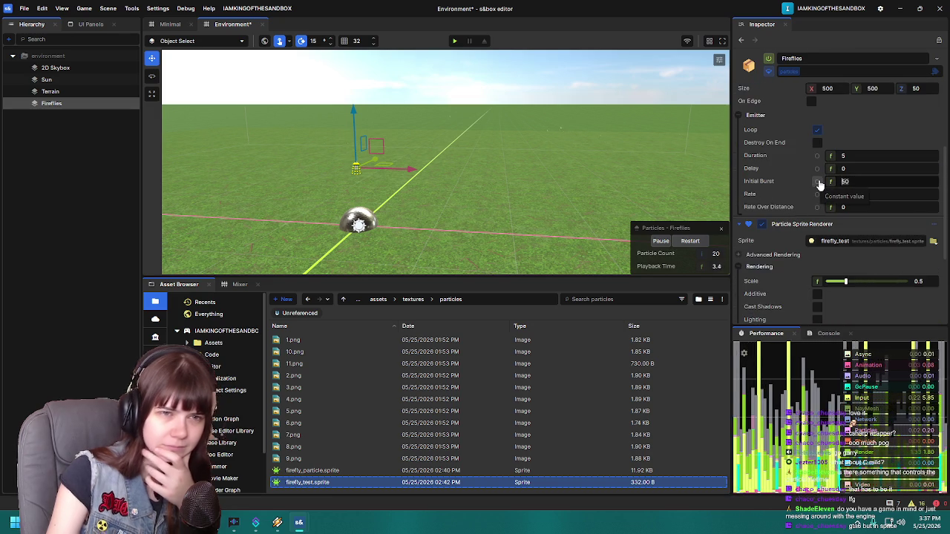
{"action": "double_click", "coordinate": [846, 181]}
{"action": "type", "text": "100"}
{"action": "key", "text": "Return"}
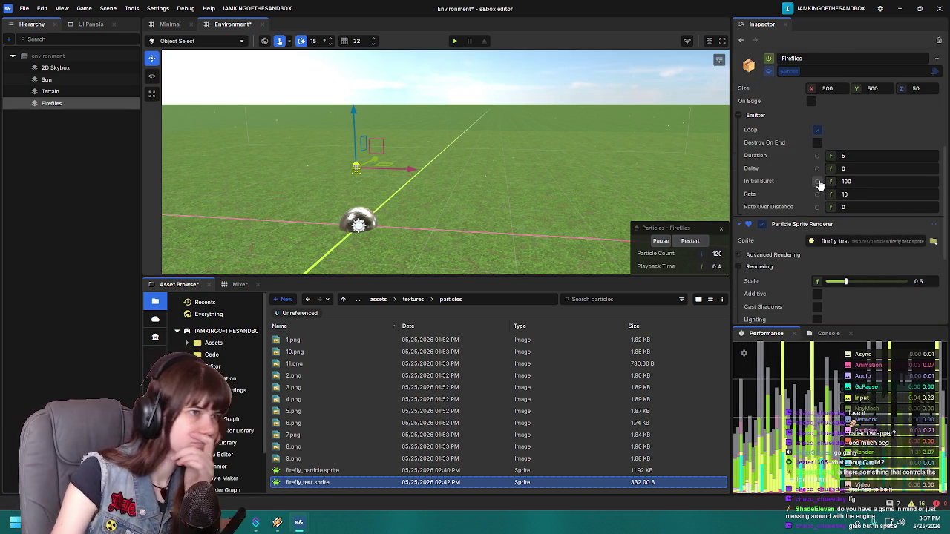
{"action": "mouse_move", "coordinate": [532, 165]}
{"action": "left_mouse_down"}
{"action": "mouse_move", "coordinate": [562, 171]}
{"action": "mouse_move", "coordinate": [551, 176]}
{"action": "left_mouse_up"}
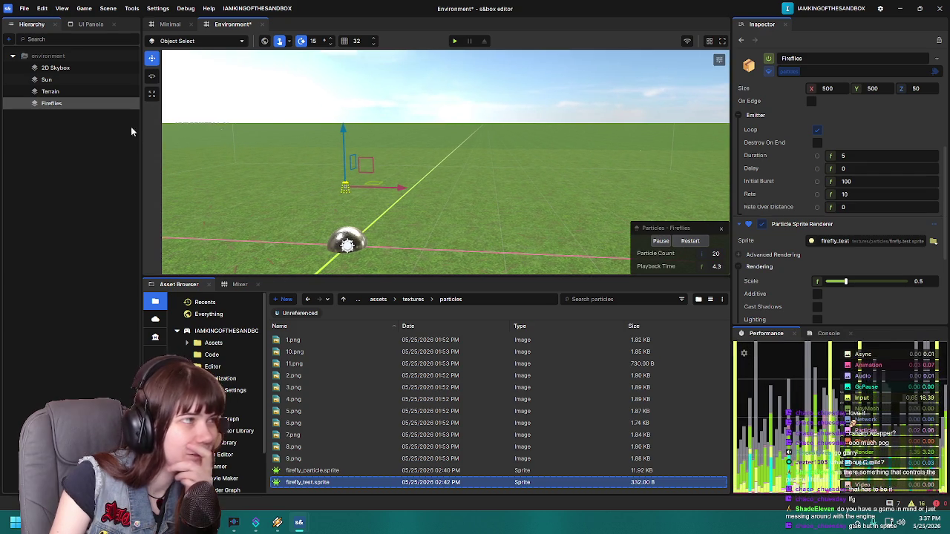
{"action": "left_click", "coordinate": [47, 80]}
Step: Try tilting the Sun with the rotate gizmo, then undo the rotation
{"action": "left_click_drag", "start_coordinate": [464, 152], "coordinate": [490, 175]}
{"action": "key", "text": "e"}
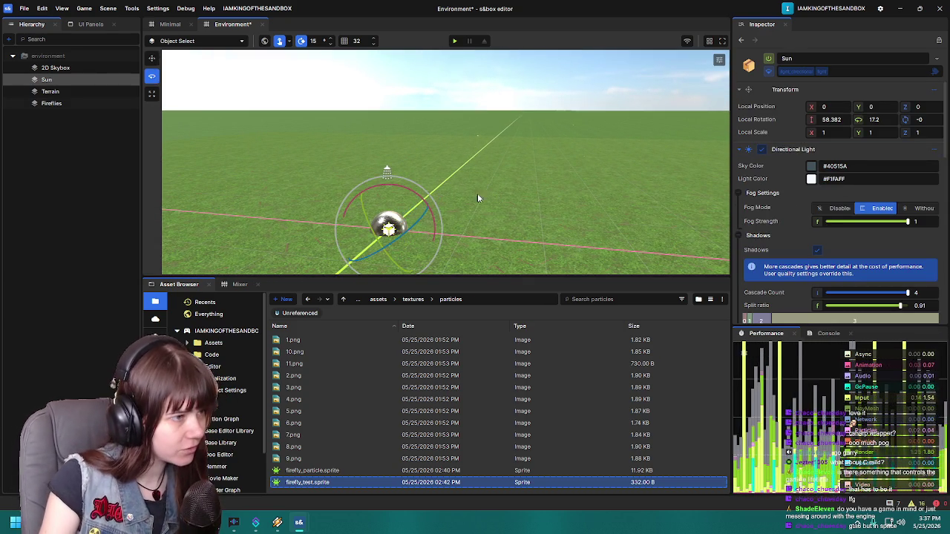
{"action": "mouse_move", "coordinate": [419, 202]}
{"action": "left_mouse_down"}
{"action": "mouse_move", "coordinate": [382, 190]}
{"action": "mouse_move", "coordinate": [346, 244]}
{"action": "mouse_move", "coordinate": [326, 254]}
{"action": "mouse_move", "coordinate": [165, 261]}
{"action": "mouse_move", "coordinate": [453, 253]}
{"action": "mouse_move", "coordinate": [329, 258]}
{"action": "mouse_move", "coordinate": [325, 104]}
{"action": "mouse_move", "coordinate": [354, 113]}
{"action": "mouse_move", "coordinate": [460, 94]}
{"action": "mouse_move", "coordinate": [445, 95]}
{"action": "left_mouse_up"}
{"action": "key", "text": "ctrl+z"}
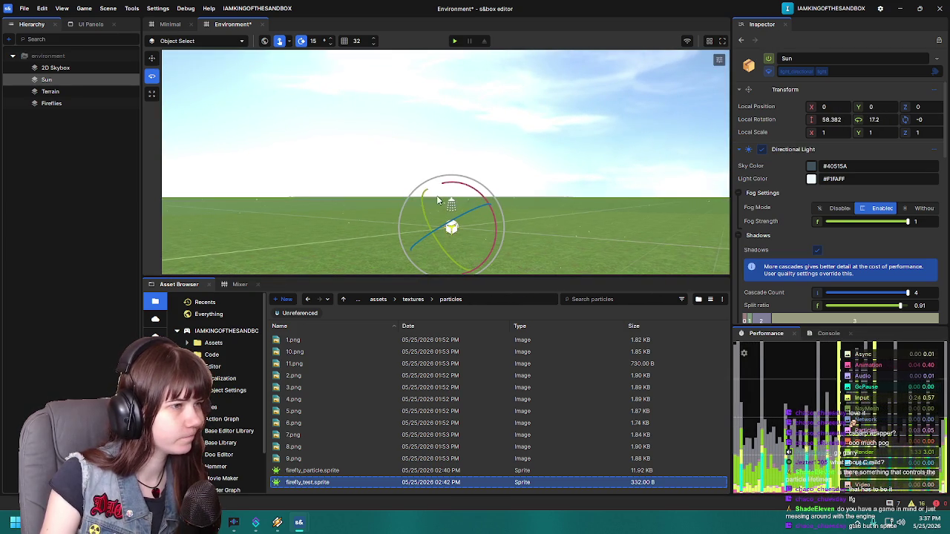
Step: Rotate the 2D Skybox with the gizmo and save the scene with Ctrl+S
{"action": "left_click", "coordinate": [56, 68]}
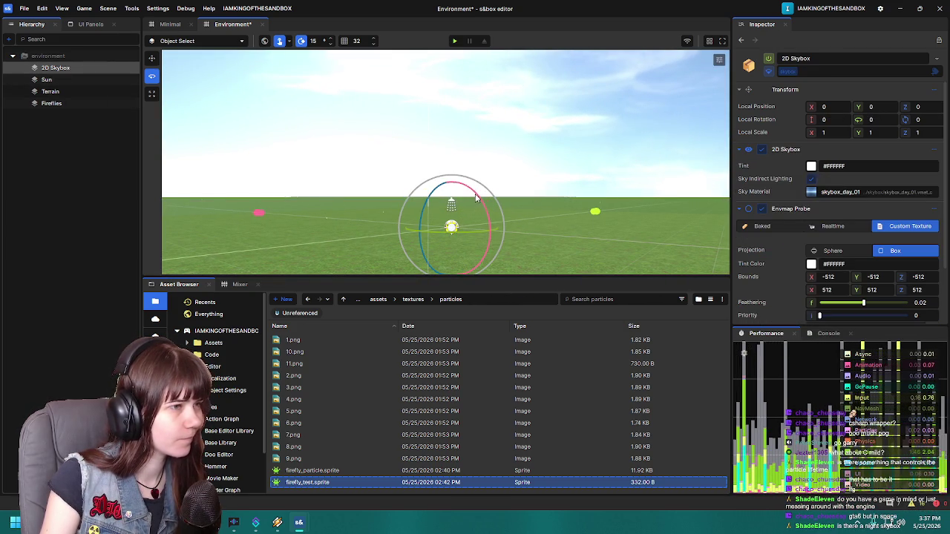
{"action": "mouse_move", "coordinate": [482, 206]}
{"action": "left_mouse_down"}
{"action": "mouse_move", "coordinate": [500, 280]}
{"action": "mouse_move", "coordinate": [349, 379]}
{"action": "mouse_move", "coordinate": [254, 375]}
{"action": "mouse_move", "coordinate": [333, 380]}
{"action": "left_mouse_up"}
{"action": "mouse_move", "coordinate": [490, 163]}
{"action": "left_mouse_down"}
{"action": "mouse_move", "coordinate": [543, 157]}
{"action": "mouse_move", "coordinate": [605, 198]}
{"action": "mouse_move", "coordinate": [564, 217]}
{"action": "left_mouse_up"}
{"action": "key", "text": "ctrl+s"}
Step: Inspect the Terrain and Fireflies objects, then clear the selection
{"action": "left_click", "coordinate": [62, 92]}
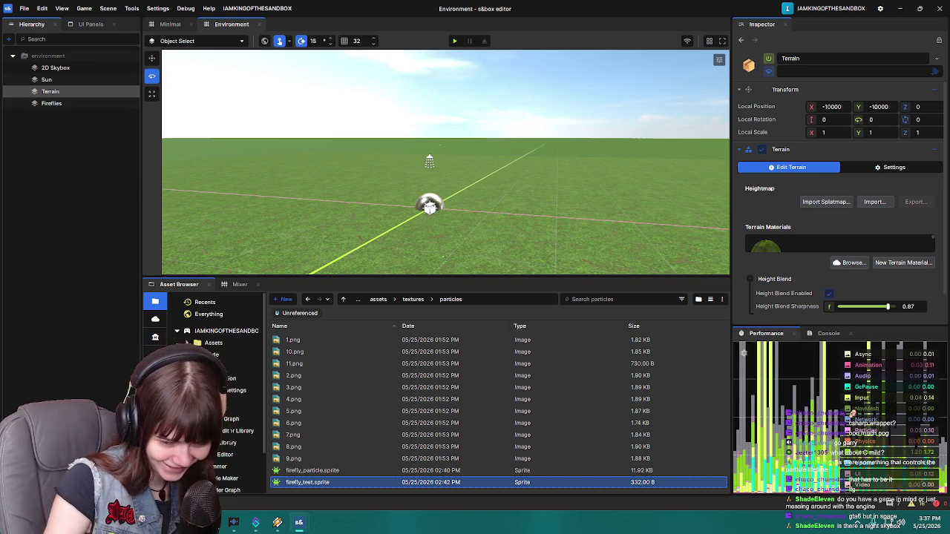
{"action": "left_click", "coordinate": [56, 103]}
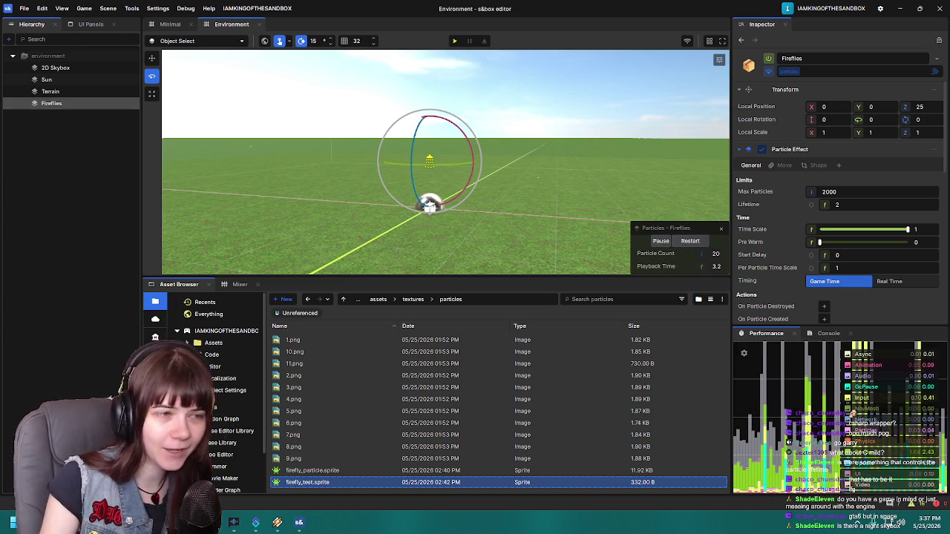
{"action": "left_click", "coordinate": [21, 230]}
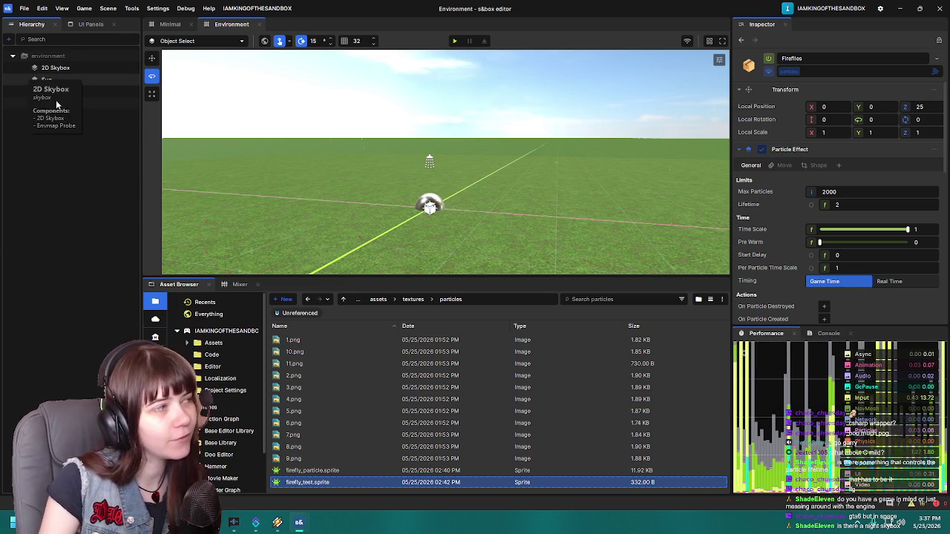
Step: Select the 2D Skybox and look around the dark cloudy skybox_dark_01 sky
{"action": "left_click", "coordinate": [52, 69]}
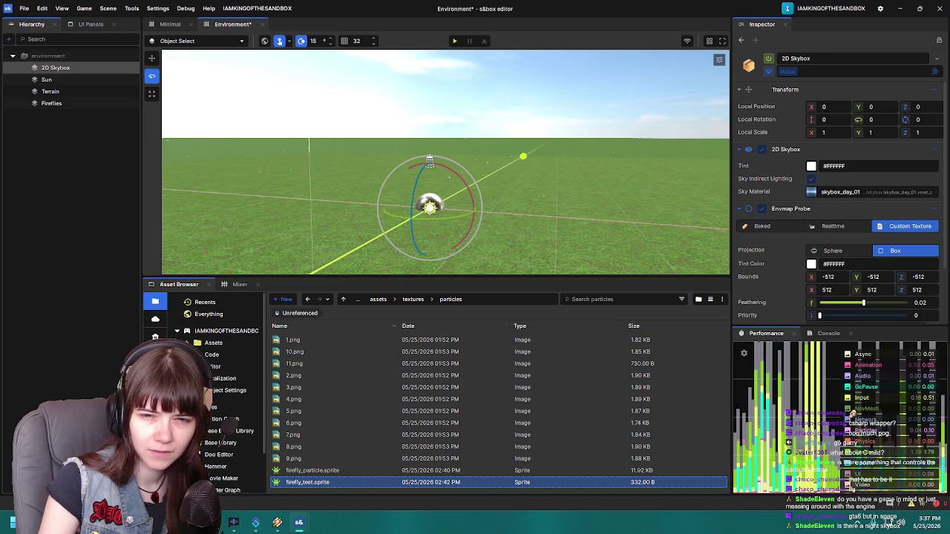
{"action": "left_click_drag", "start_coordinate": [567, 65], "coordinate": [362, 112]}
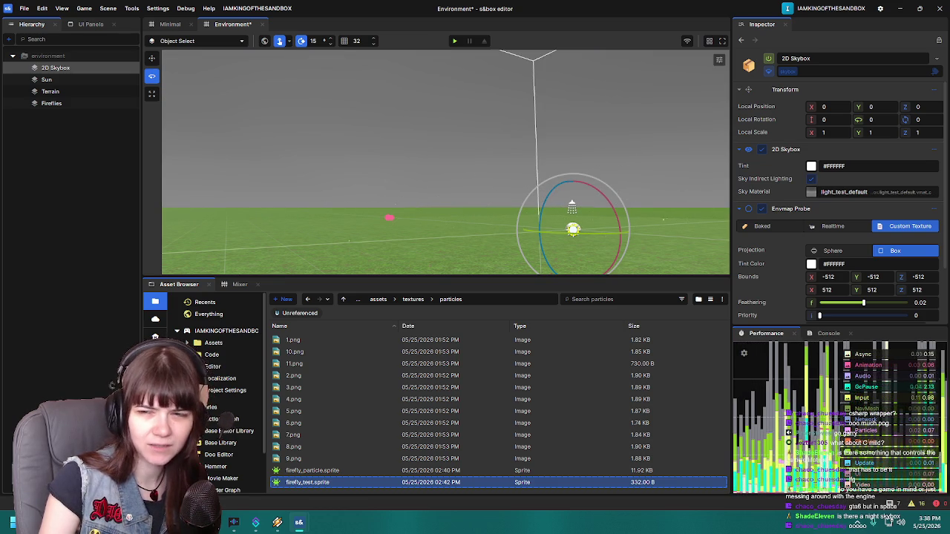
{"action": "mouse_move", "coordinate": [334, 209]}
{"action": "left_mouse_down"}
{"action": "mouse_move", "coordinate": [383, 127]}
{"action": "mouse_move", "coordinate": [702, 185]}
{"action": "left_mouse_up"}
{"action": "mouse_move", "coordinate": [551, 172]}
{"action": "left_mouse_down"}
{"action": "mouse_move", "coordinate": [535, 208]}
{"action": "mouse_move", "coordinate": [505, 223]}
{"action": "mouse_move", "coordinate": [519, 223]}
{"action": "left_mouse_up"}
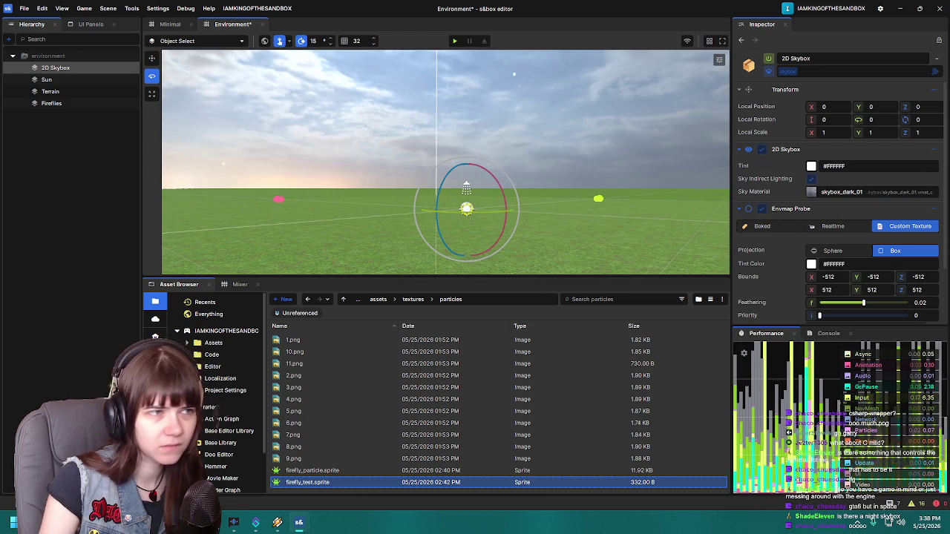
{"action": "mouse_move", "coordinate": [445, 163]}
{"action": "left_mouse_down"}
{"action": "mouse_move", "coordinate": [449, 108]}
{"action": "mouse_move", "coordinate": [471, 190]}
{"action": "mouse_move", "coordinate": [460, 134]}
{"action": "mouse_move", "coordinate": [446, 178]}
{"action": "mouse_move", "coordinate": [422, 185]}
{"action": "left_mouse_up"}
{"action": "mouse_move", "coordinate": [537, 143]}
{"action": "left_mouse_down"}
{"action": "mouse_move", "coordinate": [317, 142]}
{"action": "mouse_move", "coordinate": [675, 137]}
{"action": "left_mouse_up"}
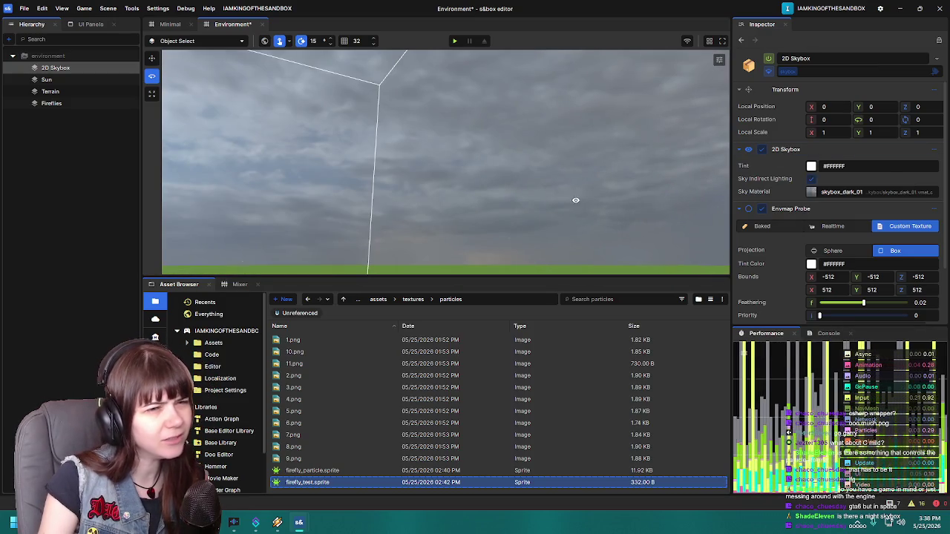
{"action": "left_click_drag", "start_coordinate": [581, 205], "coordinate": [424, 206]}
{"action": "mouse_move", "coordinate": [559, 173]}
{"action": "left_mouse_down"}
{"action": "mouse_move", "coordinate": [508, 256]}
{"action": "mouse_move", "coordinate": [378, 191]}
{"action": "mouse_move", "coordinate": [602, 193]}
{"action": "mouse_move", "coordinate": [556, 173]}
{"action": "mouse_move", "coordinate": [613, 198]}
{"action": "mouse_move", "coordinate": [698, 191]}
{"action": "left_mouse_up"}
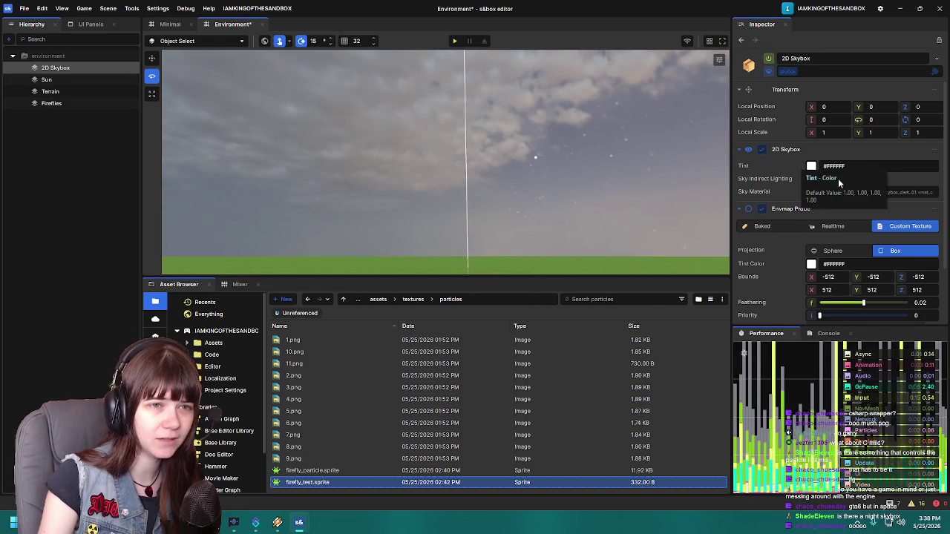
{"action": "left_click_drag", "start_coordinate": [545, 195], "coordinate": [400, 215]}
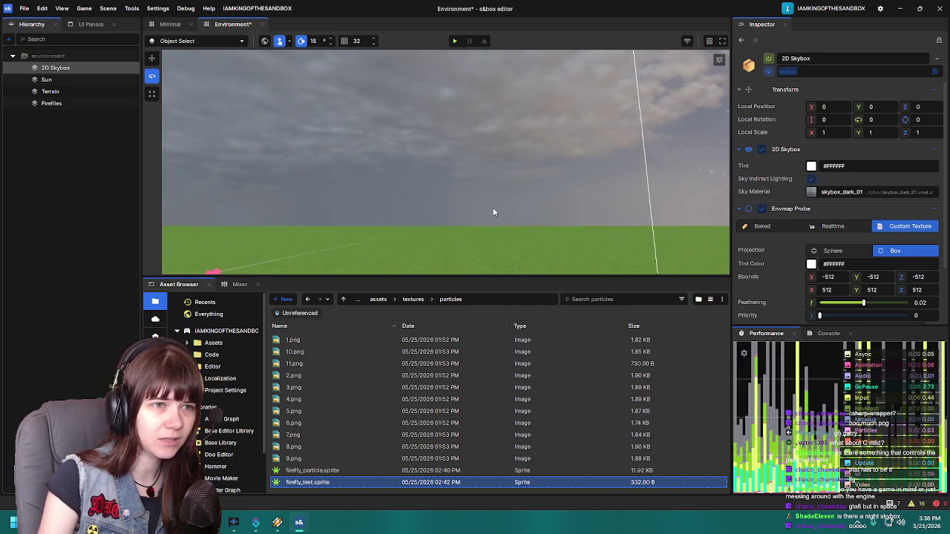
{"action": "mouse_move", "coordinate": [600, 159]}
{"action": "left_mouse_down"}
{"action": "mouse_move", "coordinate": [393, 196]}
{"action": "mouse_move", "coordinate": [435, 185]}
{"action": "mouse_move", "coordinate": [405, 195]}
{"action": "mouse_move", "coordinate": [417, 192]}
{"action": "left_mouse_up"}
{"action": "scroll", "coordinate": [787, 264], "scroll_direction": "down", "scroll_amount": 2}
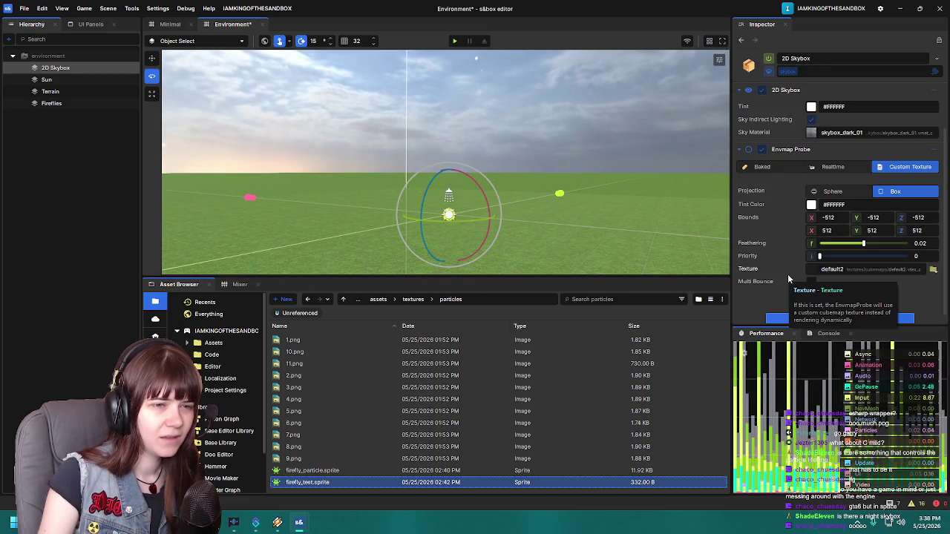
{"action": "scroll", "coordinate": [787, 274], "scroll_direction": "up", "scroll_amount": 2}
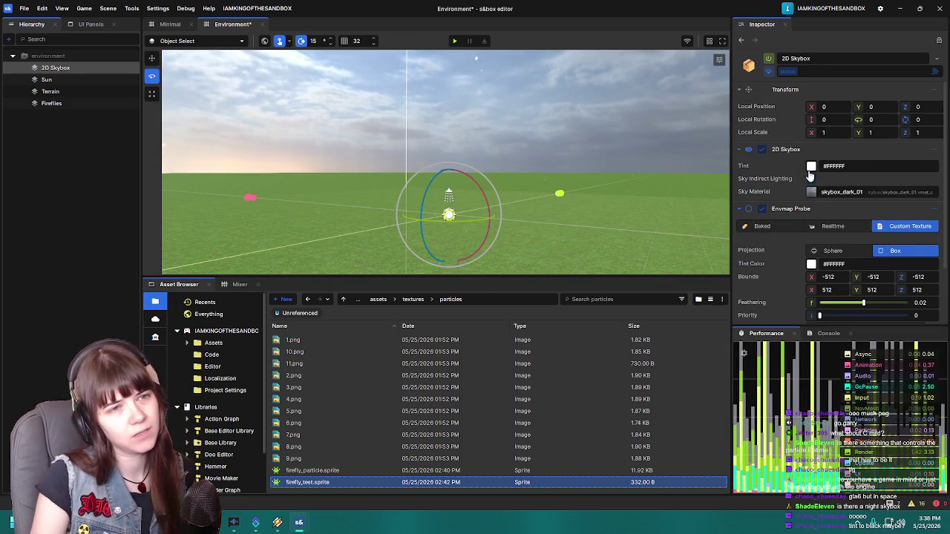
Step: Darken the 2D Skybox tint to #3D3D3D
{"action": "left_click", "coordinate": [811, 166]}
{"action": "mouse_move", "coordinate": [841, 199]}
{"action": "left_mouse_down"}
{"action": "mouse_move", "coordinate": [775, 185]}
{"action": "mouse_move", "coordinate": [761, 257]}
{"action": "left_mouse_up"}
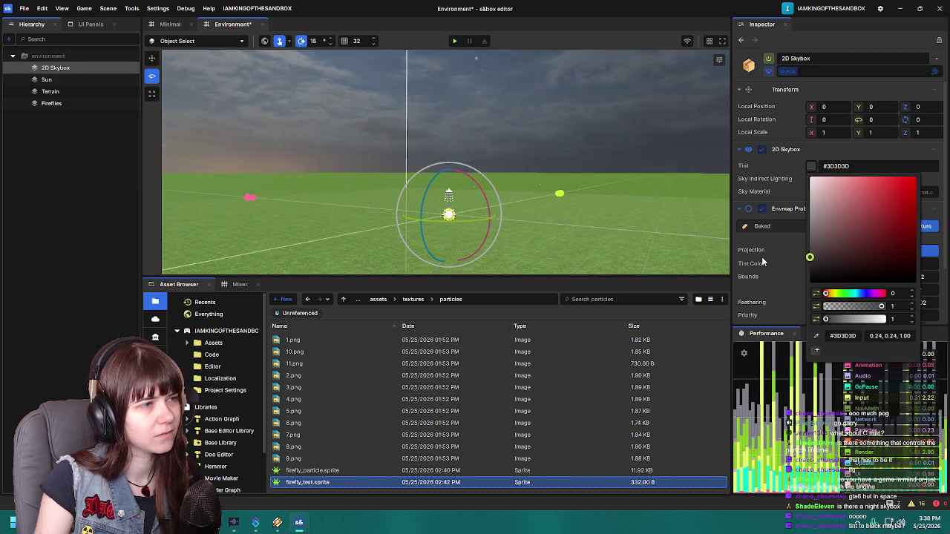
{"action": "left_click", "coordinate": [762, 178]}
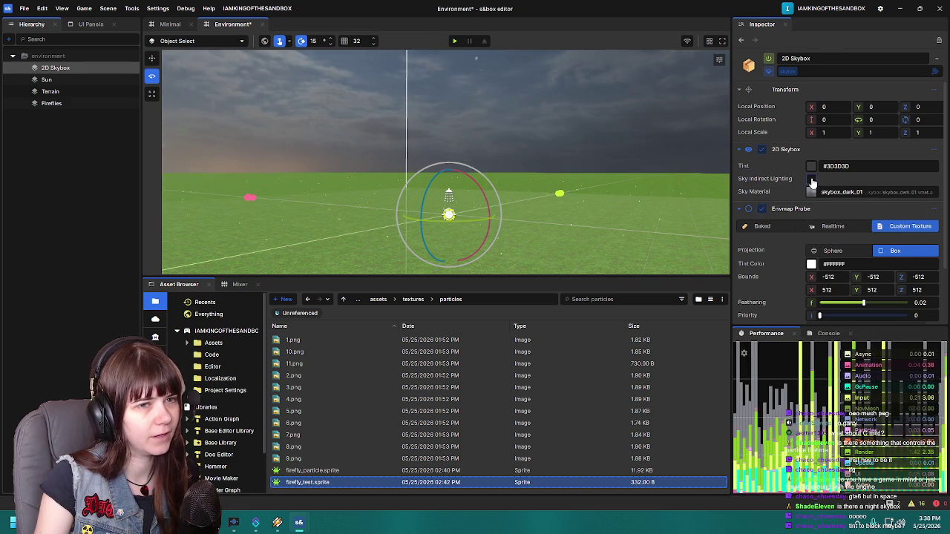
{"action": "mouse_move", "coordinate": [232, 154]}
{"action": "left_mouse_down"}
{"action": "mouse_move", "coordinate": [237, 89]}
{"action": "mouse_move", "coordinate": [241, 149]}
{"action": "left_mouse_up"}
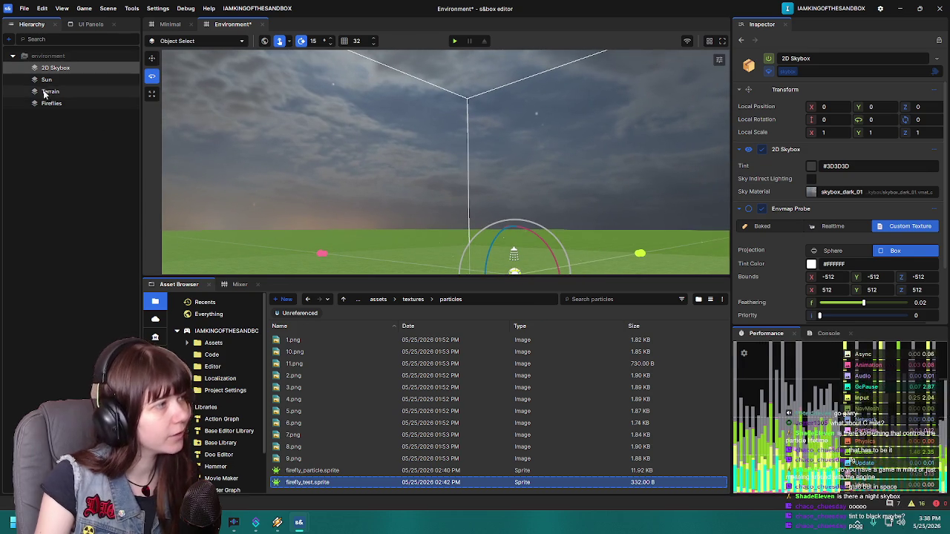
{"action": "left_click", "coordinate": [45, 80]}
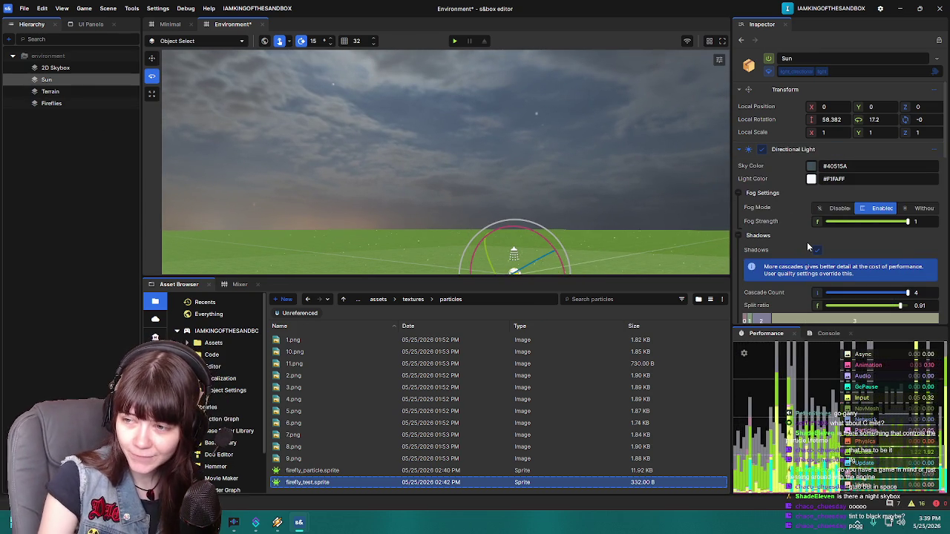
Step: Darken the Sun's Light Color in the Directional Light colour picker
{"action": "mouse_move", "coordinate": [311, 245]}
{"action": "left_mouse_down"}
{"action": "mouse_move", "coordinate": [311, 186]}
{"action": "mouse_move", "coordinate": [265, 195]}
{"action": "mouse_move", "coordinate": [560, 203]}
{"action": "left_mouse_up"}
{"action": "scroll", "coordinate": [827, 258], "scroll_direction": "down", "scroll_amount": 3}
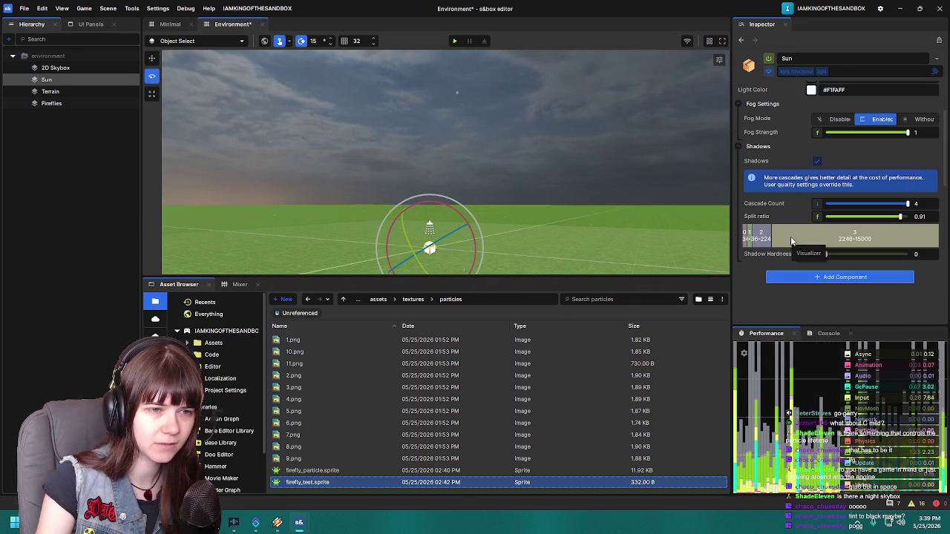
{"action": "scroll", "coordinate": [788, 261], "scroll_direction": "up", "scroll_amount": 3}
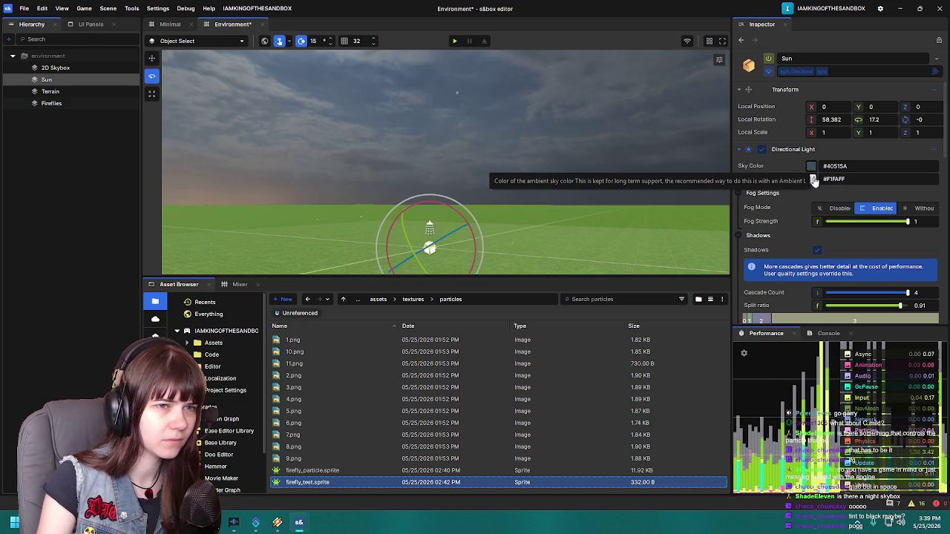
{"action": "left_click", "coordinate": [813, 179]}
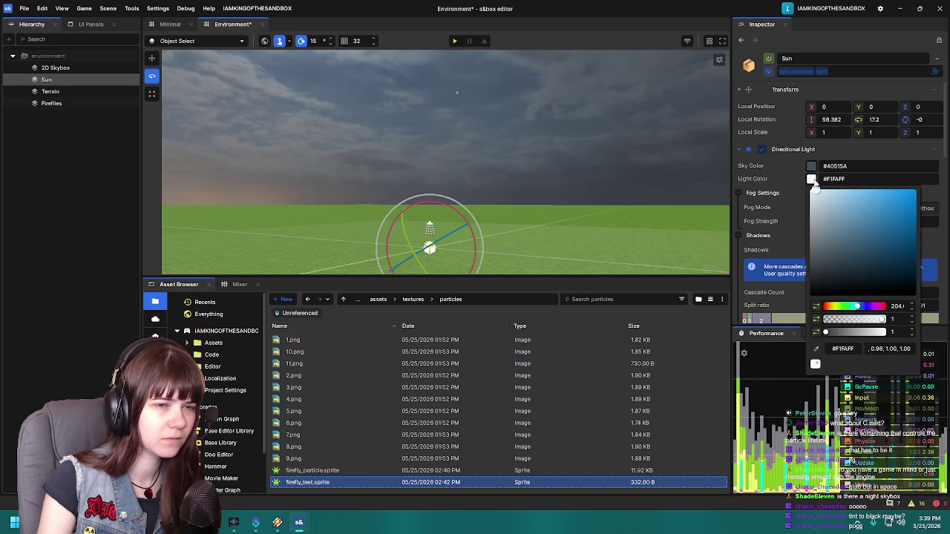
{"action": "left_click_drag", "start_coordinate": [814, 234], "coordinate": [817, 279]}
{"action": "mouse_move", "coordinate": [543, 224]}
{"action": "left_mouse_down"}
{"action": "mouse_move", "coordinate": [590, 223]}
{"action": "mouse_move", "coordinate": [604, 193]}
{"action": "mouse_move", "coordinate": [572, 198]}
{"action": "mouse_move", "coordinate": [700, 188]}
{"action": "mouse_move", "coordinate": [610, 176]}
{"action": "mouse_move", "coordinate": [562, 176]}
{"action": "mouse_move", "coordinate": [562, 185]}
{"action": "mouse_move", "coordinate": [492, 165]}
{"action": "mouse_move", "coordinate": [517, 176]}
{"action": "mouse_move", "coordinate": [472, 197]}
{"action": "left_mouse_up"}
Step: Reselect the Sun and recheck its black #000000 Light Color
{"action": "left_click", "coordinate": [554, 230]}
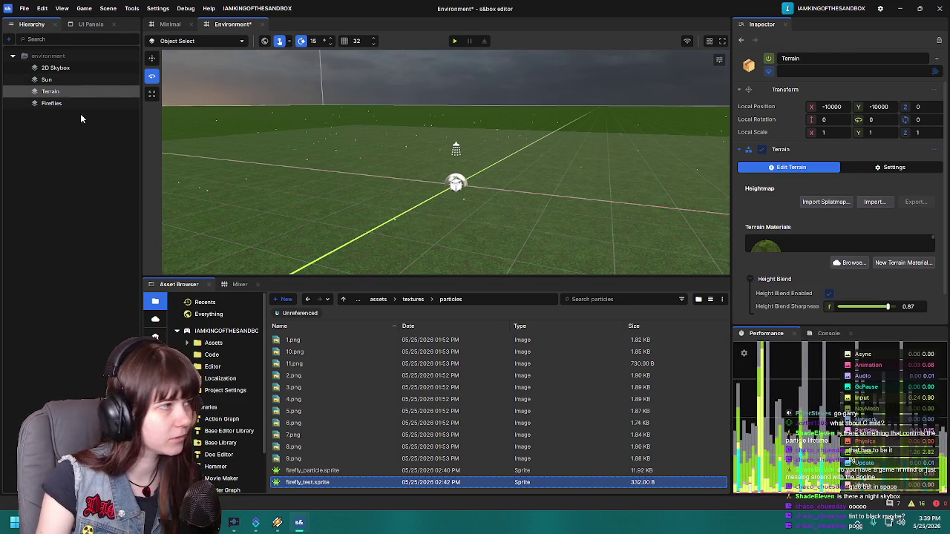
{"action": "left_click", "coordinate": [456, 182]}
{"action": "left_click_drag", "start_coordinate": [516, 190], "coordinate": [494, 186]}
{"action": "left_click_drag", "start_coordinate": [603, 196], "coordinate": [615, 193]}
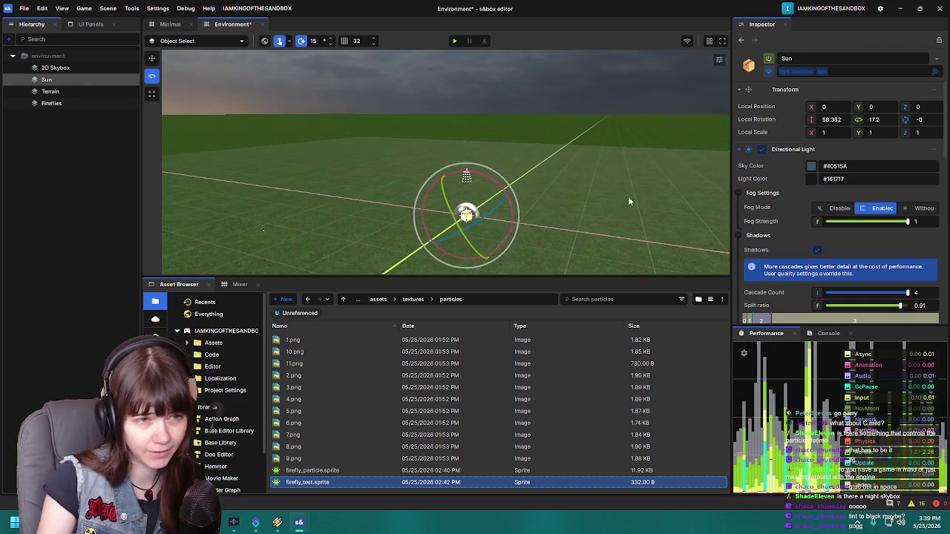
{"action": "left_click", "coordinate": [811, 179]}
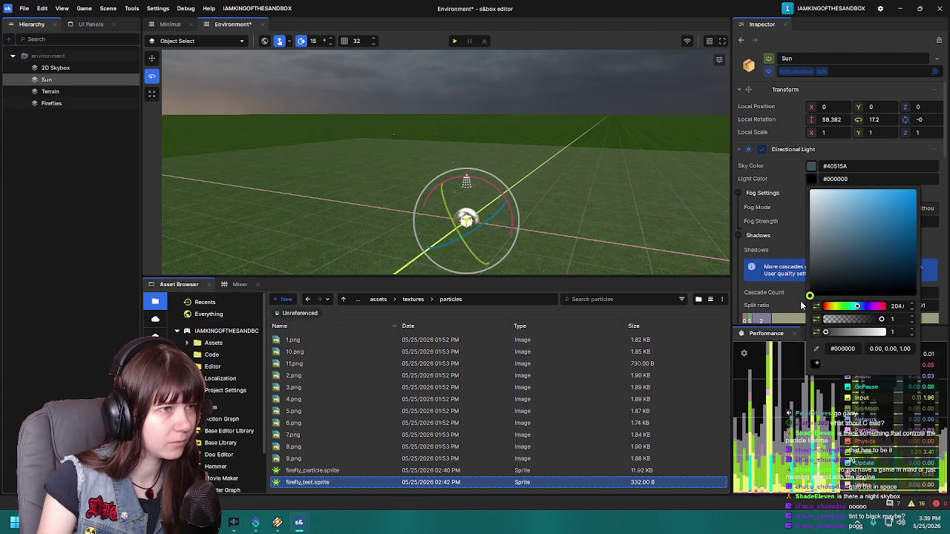
{"action": "left_click", "coordinate": [96, 170]}
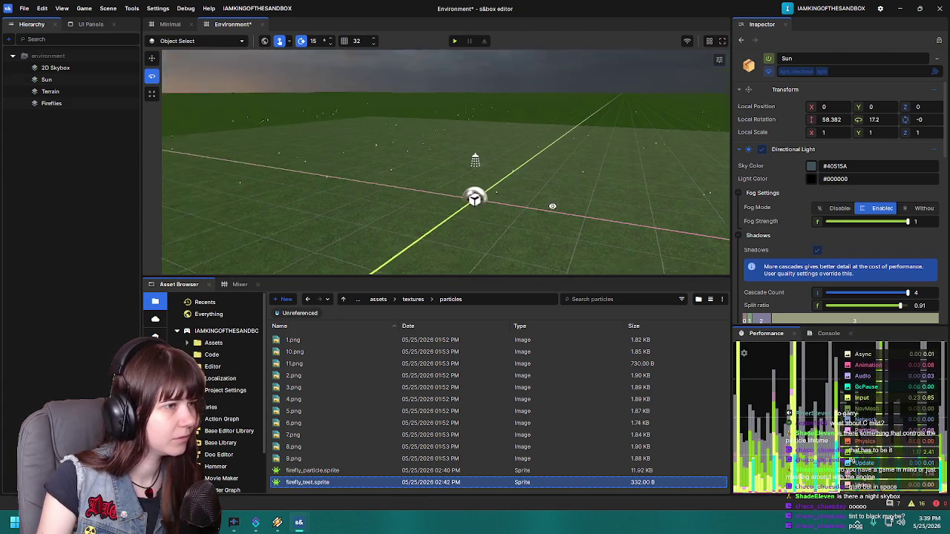
{"action": "mouse_move", "coordinate": [643, 176]}
{"action": "left_mouse_down"}
{"action": "mouse_move", "coordinate": [533, 152]}
{"action": "mouse_move", "coordinate": [555, 93]}
{"action": "mouse_move", "coordinate": [539, 149]}
{"action": "left_mouse_up"}
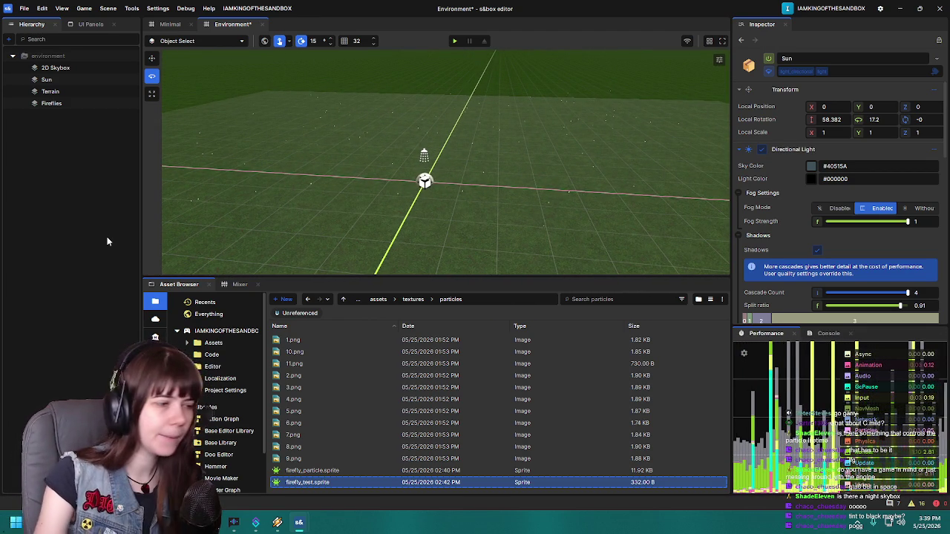
Step: Open the Fireflies Scale curve and shift its peak earlier to 0.231
{"action": "left_click", "coordinate": [59, 104]}
{"action": "mouse_move", "coordinate": [489, 161]}
{"action": "left_mouse_down"}
{"action": "mouse_move", "coordinate": [407, 130]}
{"action": "mouse_move", "coordinate": [435, 149]}
{"action": "mouse_move", "coordinate": [569, 134]}
{"action": "mouse_move", "coordinate": [555, 118]}
{"action": "mouse_move", "coordinate": [564, 127]}
{"action": "left_mouse_up"}
{"action": "left_click", "coordinate": [818, 165]}
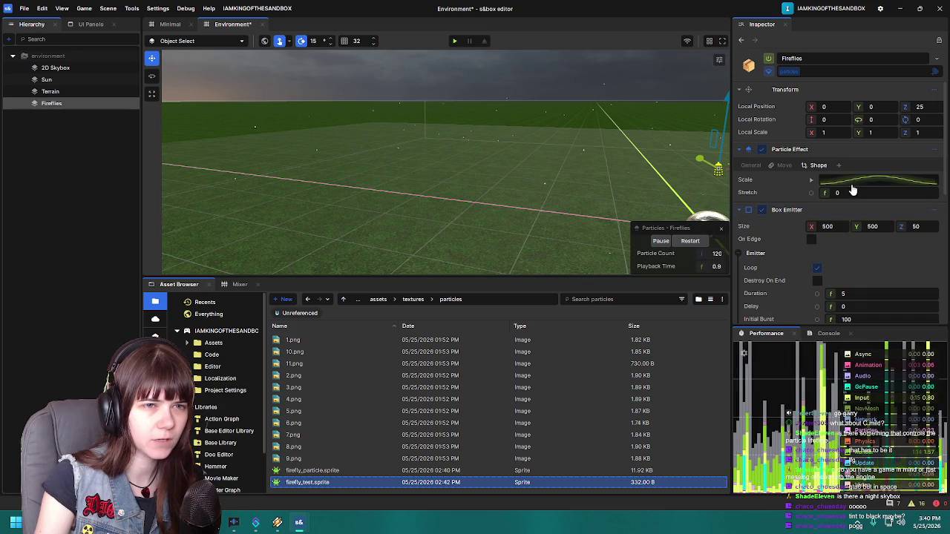
{"action": "left_click", "coordinate": [849, 187]}
{"action": "left_click", "coordinate": [768, 196]}
{"action": "left_click_drag", "start_coordinate": [767, 197], "coordinate": [681, 196]}
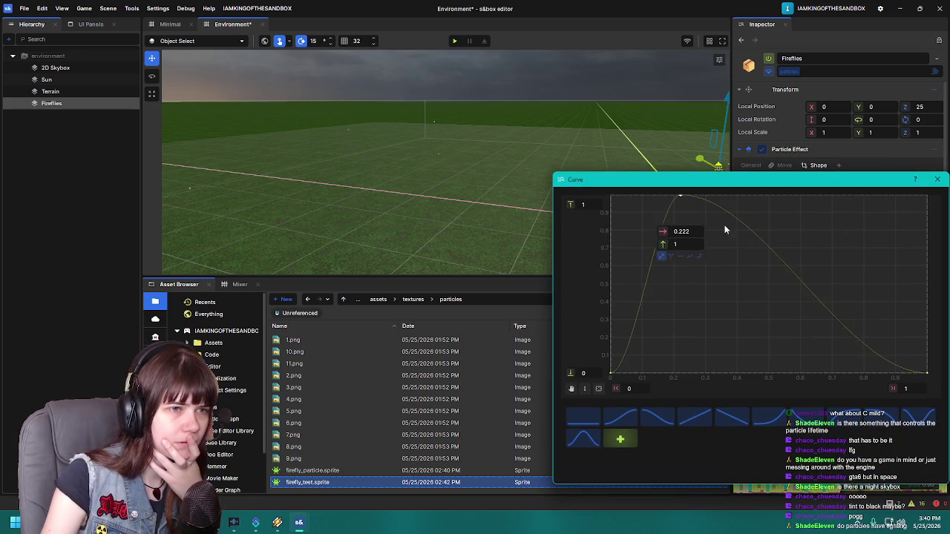
Step: Add a full-scale key near 0.8 and lower the early key to about 0.78
{"action": "double_click", "coordinate": [781, 260]}
{"action": "left_click_drag", "start_coordinate": [780, 259], "coordinate": [870, 195]}
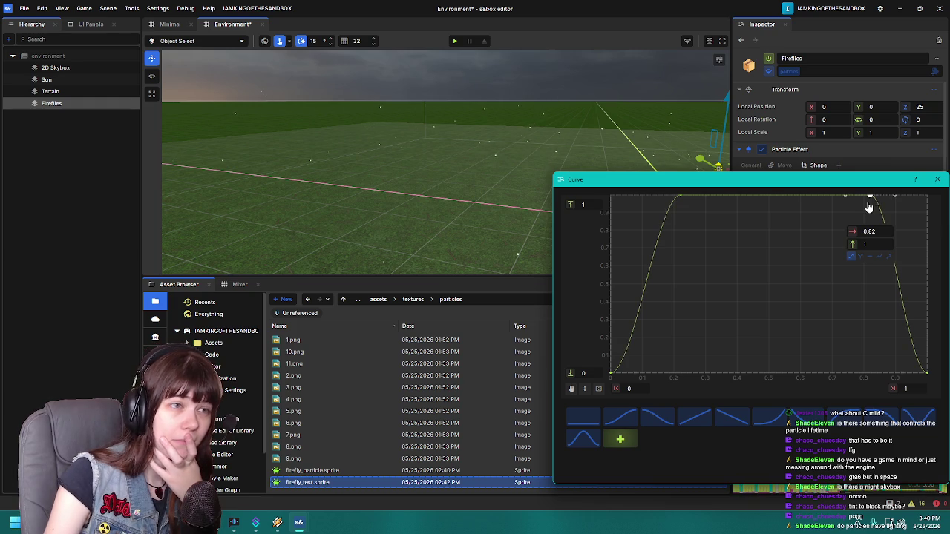
{"action": "left_click_drag", "start_coordinate": [869, 201], "coordinate": [870, 282]}
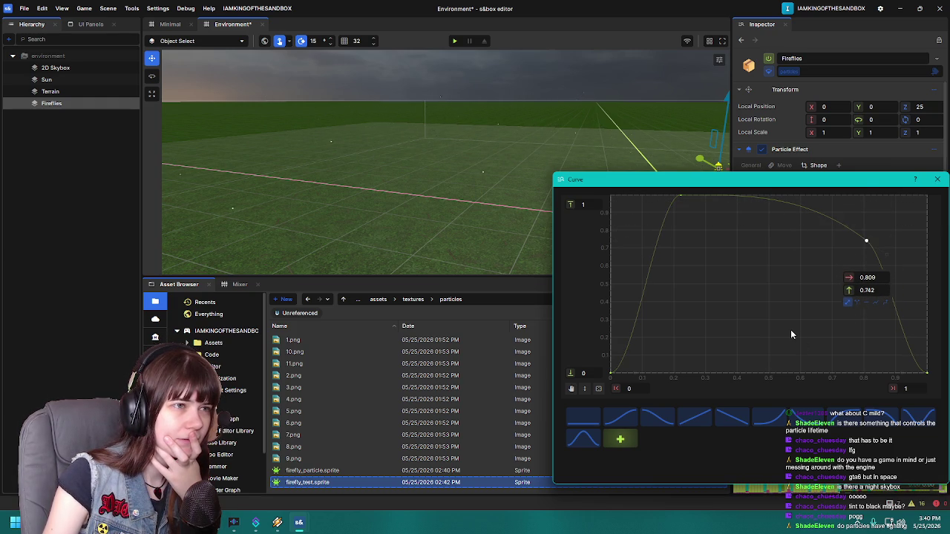
{"action": "mouse_move", "coordinate": [683, 204]}
{"action": "left_mouse_down"}
{"action": "mouse_move", "coordinate": [661, 240]}
{"action": "mouse_move", "coordinate": [639, 250]}
{"action": "mouse_move", "coordinate": [655, 225]}
{"action": "left_mouse_up"}
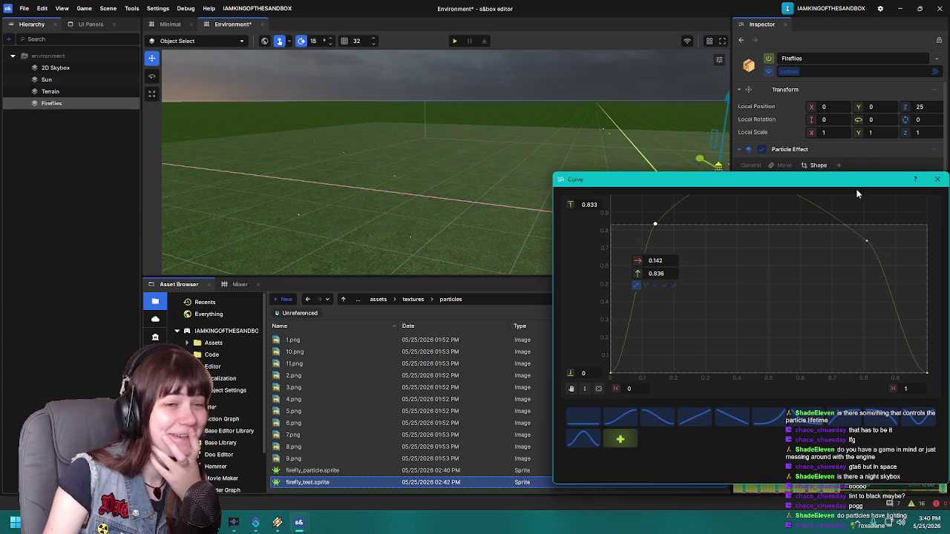
{"action": "left_click", "coordinate": [937, 179]}
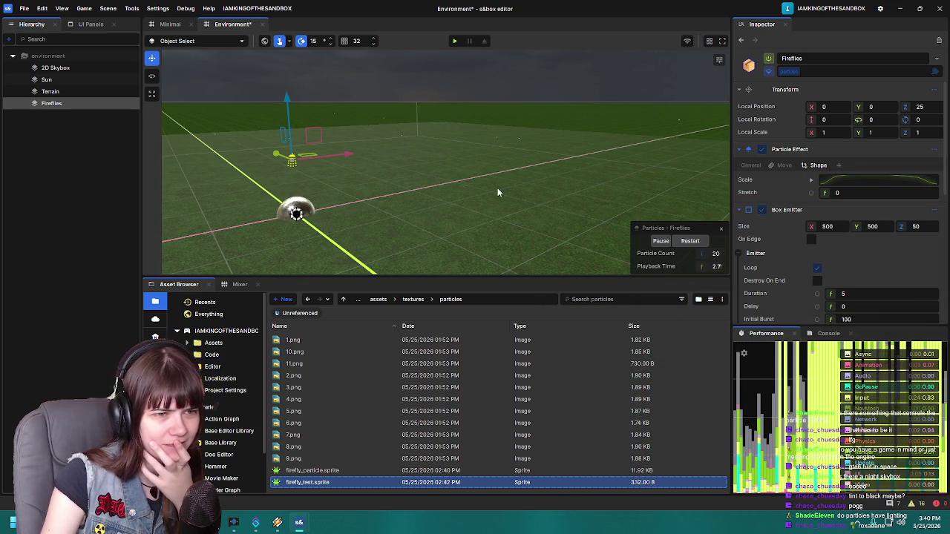
Step: Frame the Fireflies in the view and reopen the Scale curve
{"action": "key", "text": "f"}
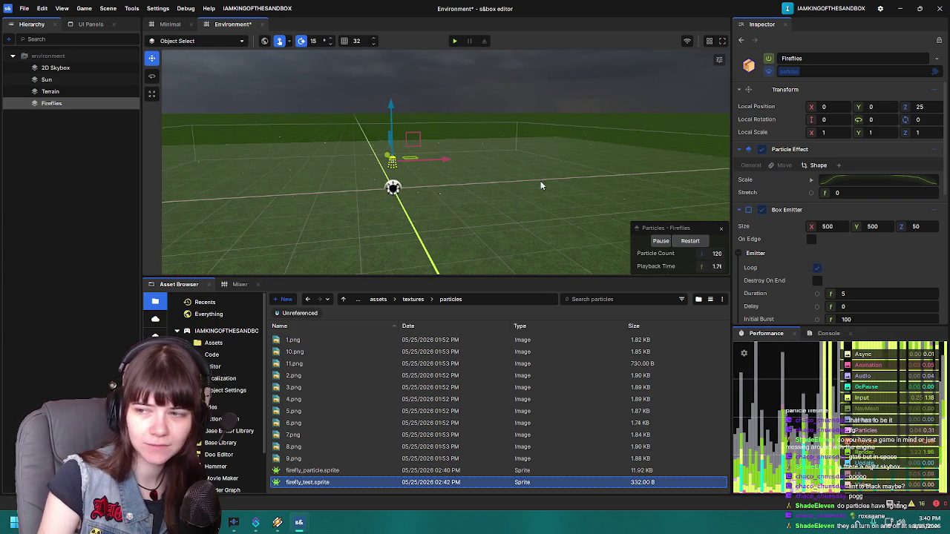
{"action": "mouse_move", "coordinate": [595, 169]}
{"action": "left_mouse_down"}
{"action": "mouse_move", "coordinate": [514, 158]}
{"action": "mouse_move", "coordinate": [433, 185]}
{"action": "mouse_move", "coordinate": [575, 223]}
{"action": "left_mouse_up"}
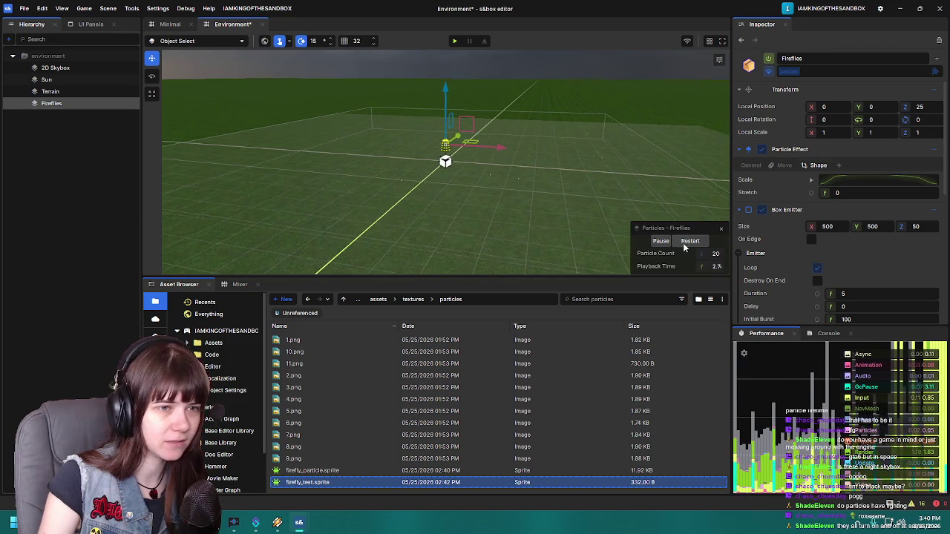
{"action": "scroll", "coordinate": [780, 259], "scroll_direction": "down", "scroll_amount": 1}
{"action": "left_click", "coordinate": [866, 154]}
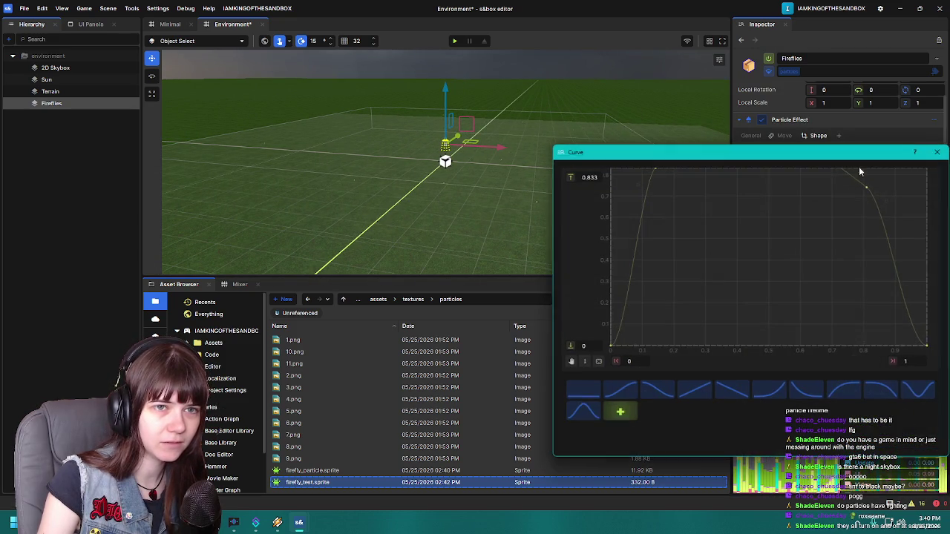
Step: Soften the curve's shoulder by lowering the early key to about 0.70
{"action": "left_click", "coordinate": [656, 173]}
{"action": "left_click_drag", "start_coordinate": [638, 184], "coordinate": [634, 171]}
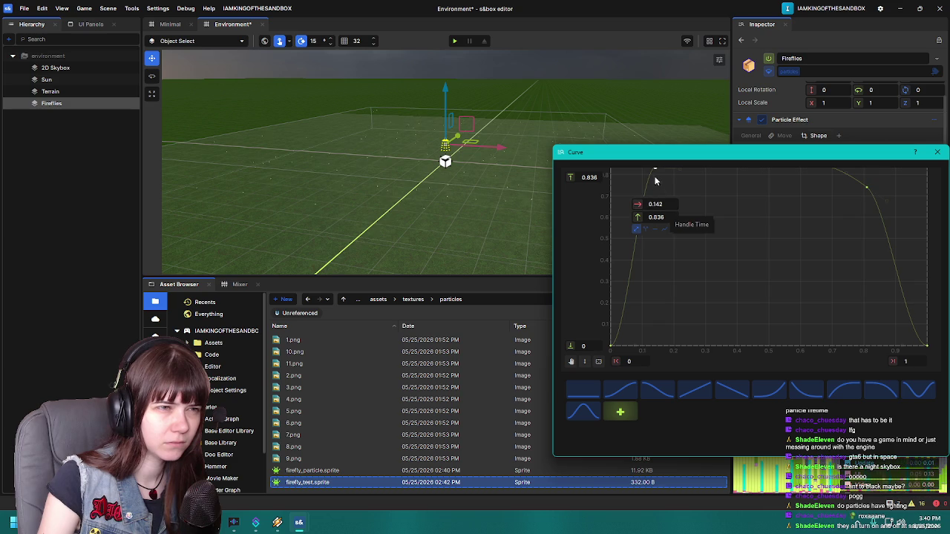
{"action": "mouse_move", "coordinate": [657, 173]}
{"action": "left_mouse_down"}
{"action": "mouse_move", "coordinate": [649, 189]}
{"action": "mouse_move", "coordinate": [694, 203]}
{"action": "left_mouse_up"}
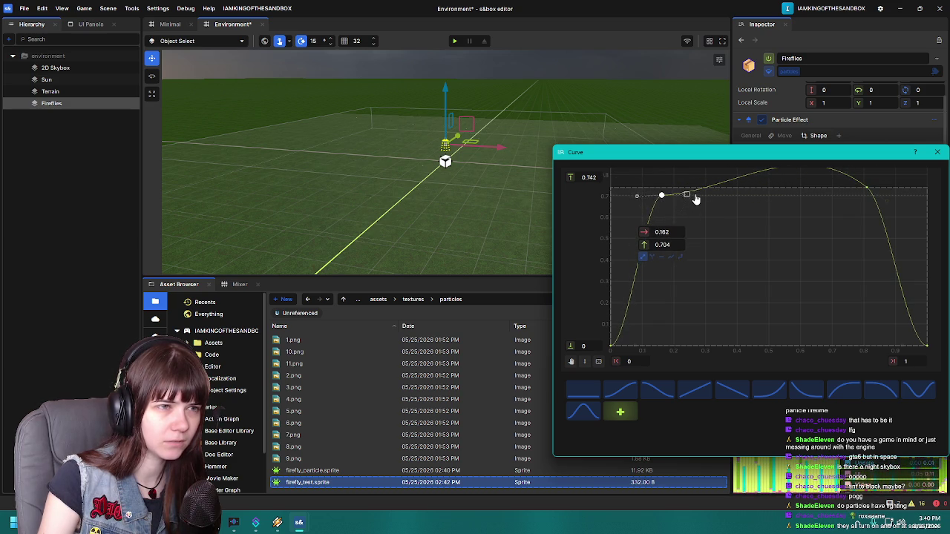
Step: Set the Scale curve's maximum range value to 2
{"action": "left_click", "coordinate": [575, 177]}
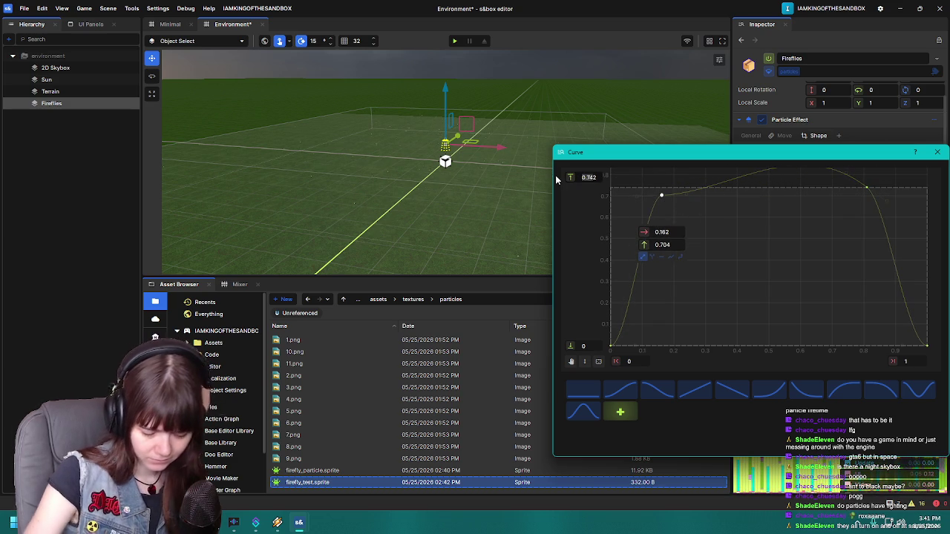
{"action": "type", "text": "2"}
{"action": "key", "text": "Return"}
{"action": "type", "text": "1"}
{"action": "key", "text": "Return"}
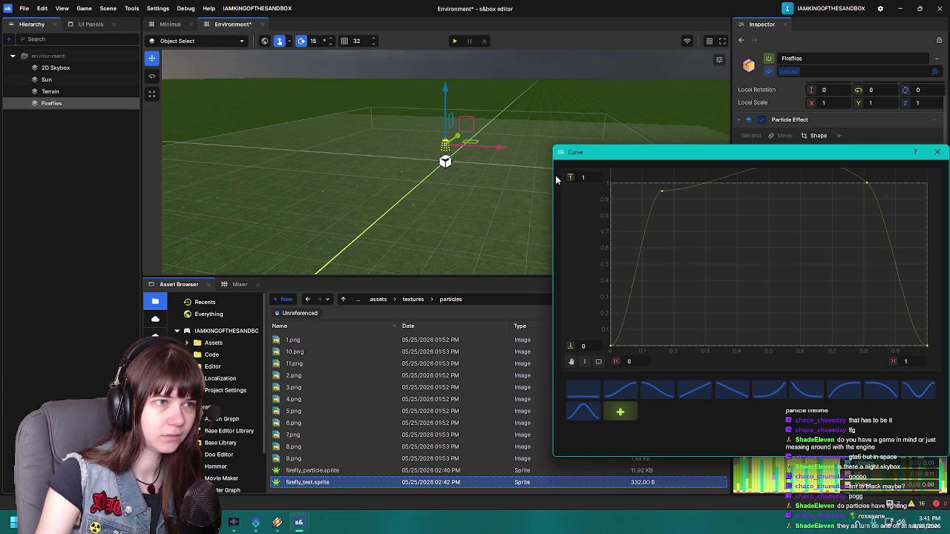
{"action": "type", "text": "2"}
{"action": "key", "text": "Return"}
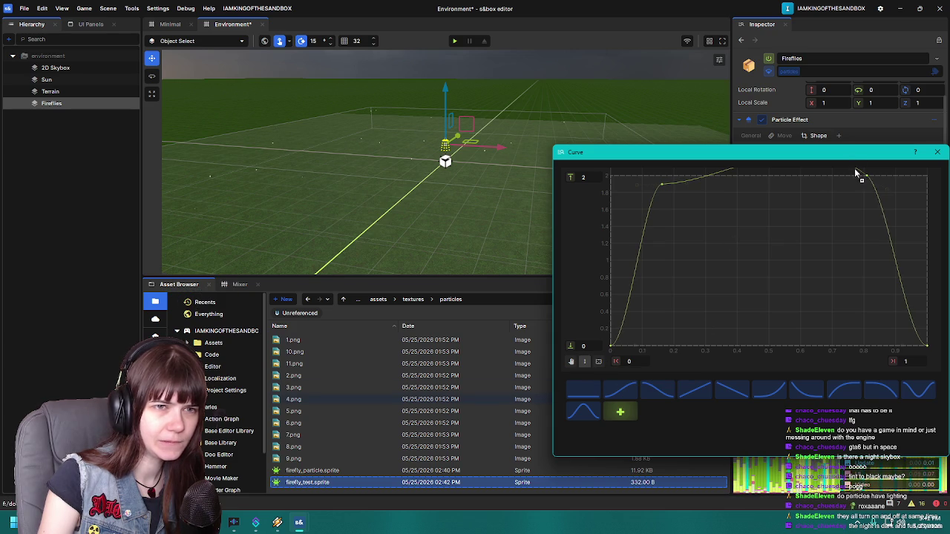
Step: Settle the late scale point at about 1.84 after briefly raising it to 2.09
{"action": "mouse_move", "coordinate": [868, 180]}
{"action": "left_click_drag", "start_coordinate": [867, 180], "coordinate": [871, 164]}
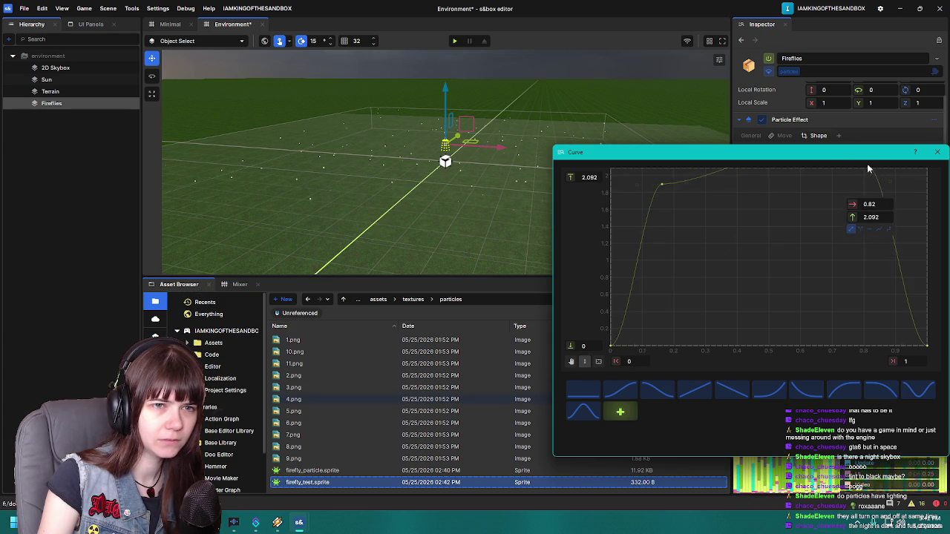
{"action": "scroll", "coordinate": [750, 211], "scroll_direction": "down", "scroll_amount": 2}
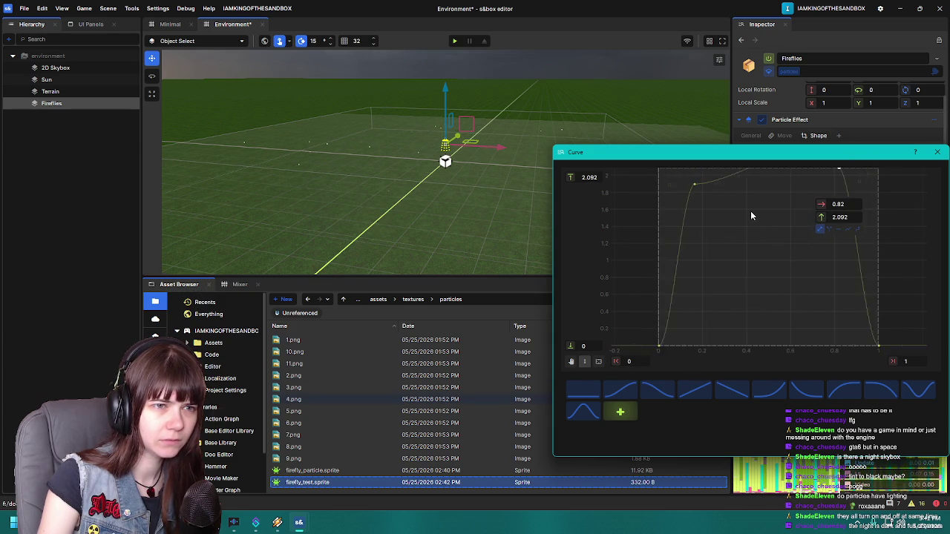
{"action": "scroll", "coordinate": [771, 214], "scroll_direction": "up", "scroll_amount": 1}
{"action": "scroll", "coordinate": [769, 256], "scroll_direction": "down", "scroll_amount": 4}
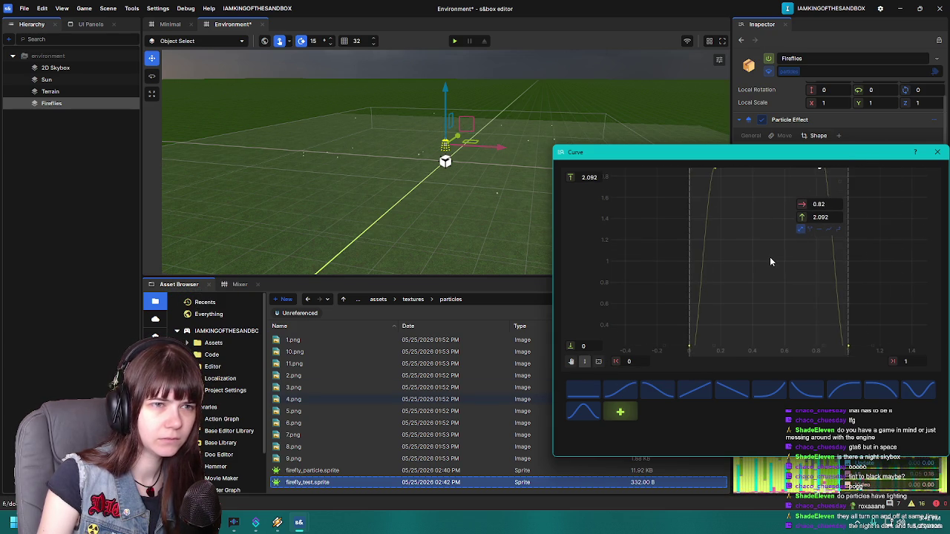
{"action": "left_click_drag", "start_coordinate": [803, 185], "coordinate": [803, 201]}
{"action": "left_click", "coordinate": [702, 338]}
{"action": "scroll", "coordinate": [792, 193], "scroll_direction": "up", "scroll_amount": 5}
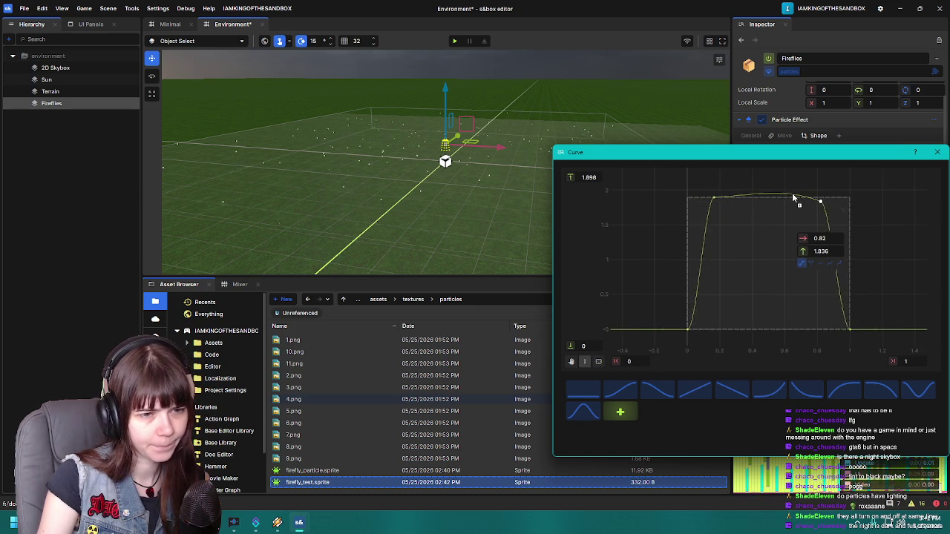
{"action": "scroll", "coordinate": [842, 207], "scroll_direction": "down", "scroll_amount": 2}
Step: Flatten the top at the 0.82 key, tilt the 0.164 key, and set the curve maximum to 2
{"action": "left_click", "coordinate": [874, 201]}
{"action": "left_click_drag", "start_coordinate": [850, 201], "coordinate": [848, 204]}
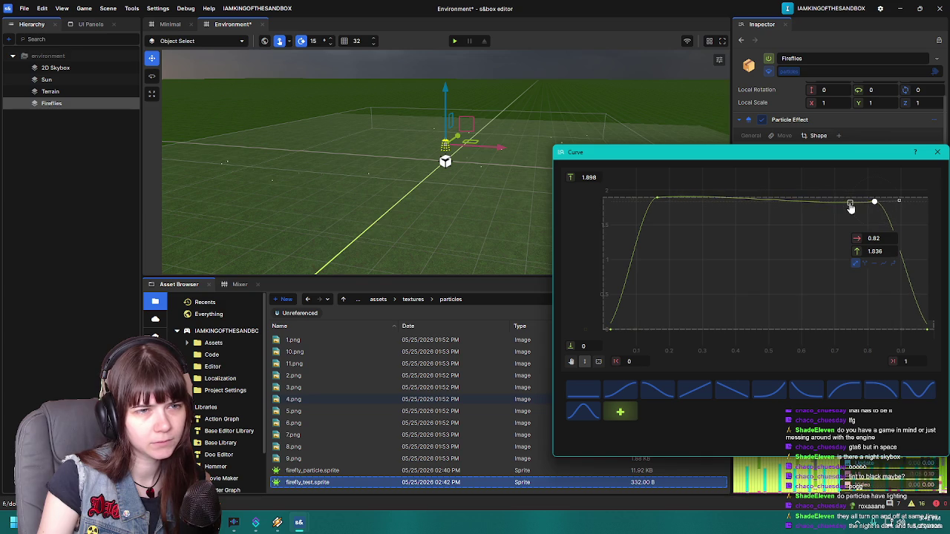
{"action": "left_click", "coordinate": [657, 198]}
{"action": "left_click_drag", "start_coordinate": [684, 201], "coordinate": [689, 204]}
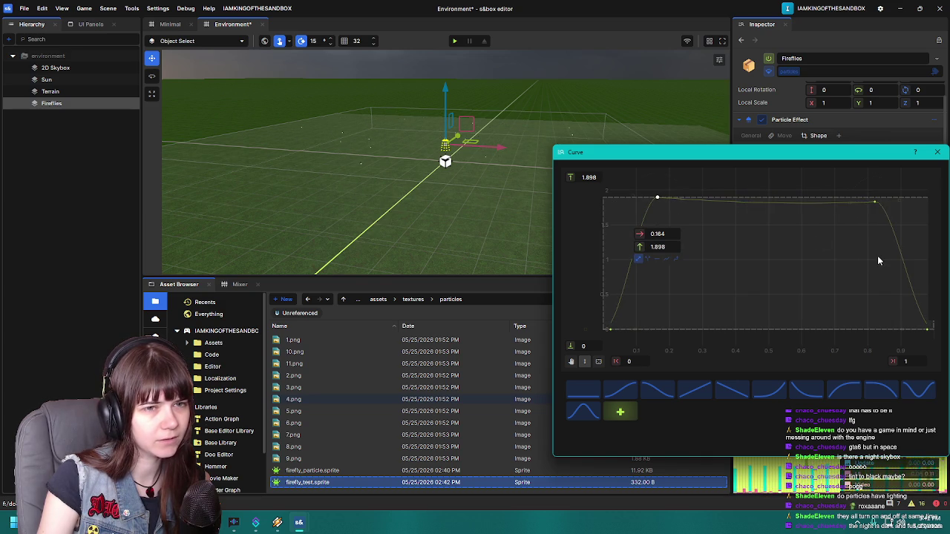
{"action": "left_click", "coordinate": [874, 202]}
{"action": "left_click", "coordinate": [588, 177]}
{"action": "type", "text": "2"}
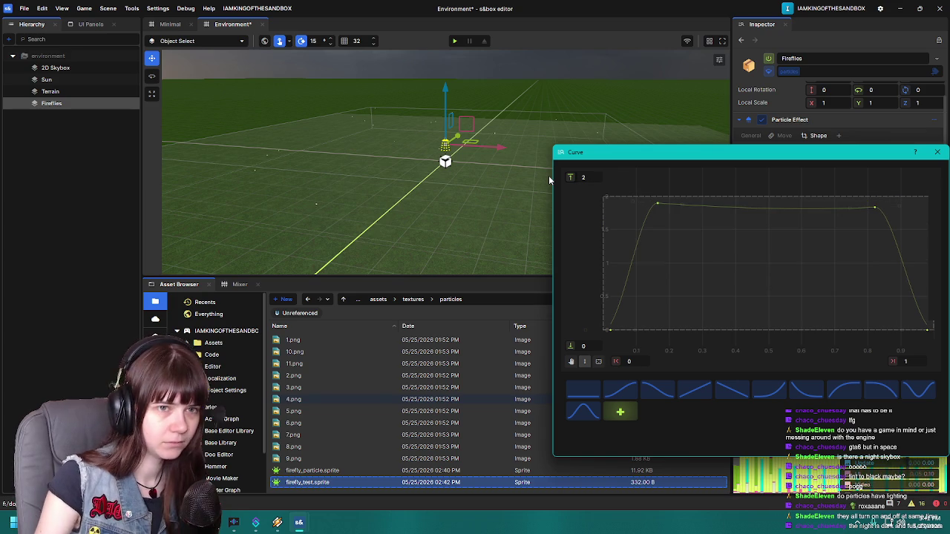
{"action": "key", "text": "Return"}
Step: Reshape the rise near 0.164, move the right key to 0.786, 1.861, and set the maximum to 2.5
{"action": "left_click", "coordinate": [629, 190]}
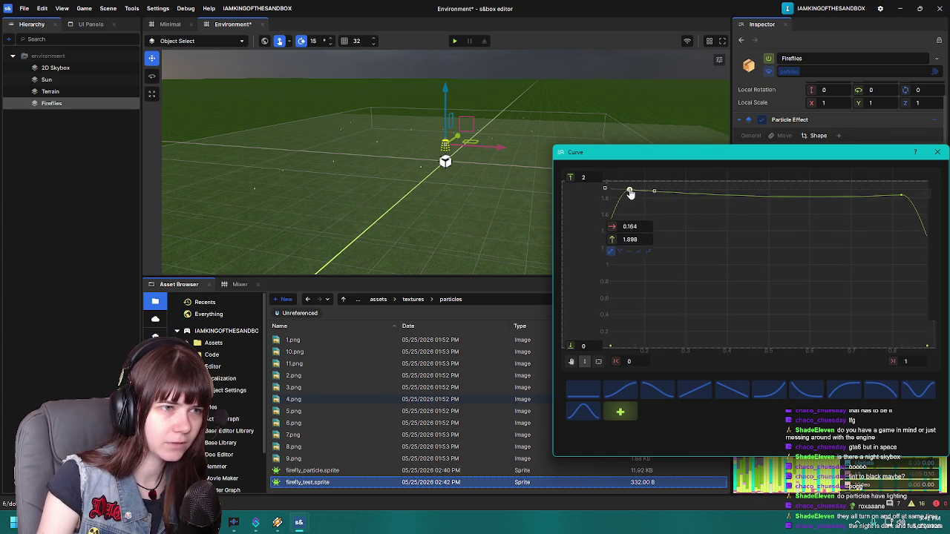
{"action": "left_click_drag", "start_coordinate": [650, 191], "coordinate": [657, 190]}
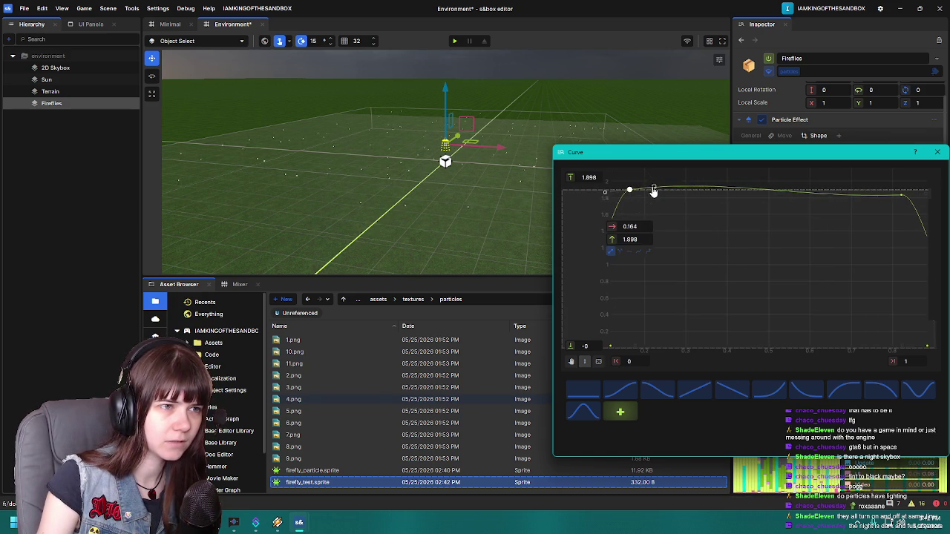
{"action": "type", "text": "2"}
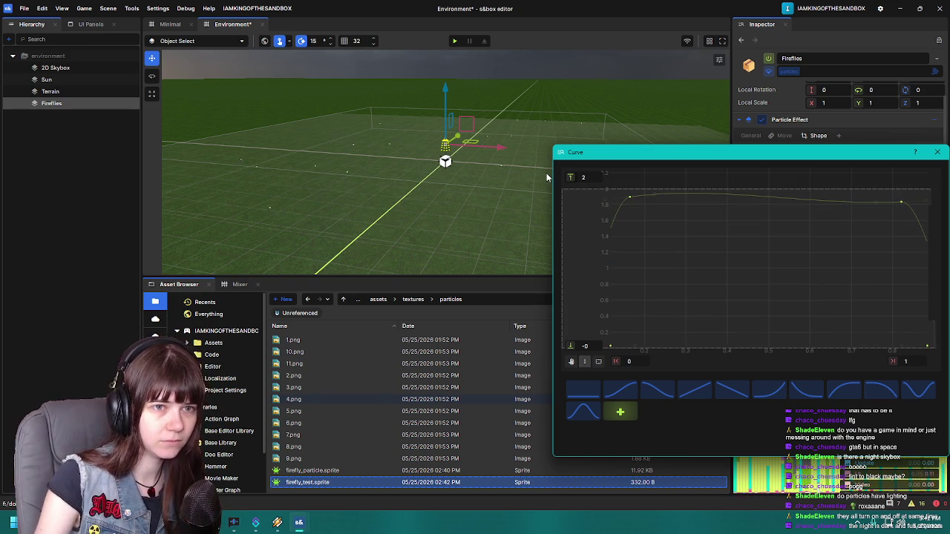
{"action": "left_click", "coordinate": [901, 202]}
{"action": "mouse_move", "coordinate": [901, 207]}
{"action": "left_mouse_down"}
{"action": "mouse_move", "coordinate": [886, 200]}
{"action": "mouse_move", "coordinate": [912, 206]}
{"action": "left_mouse_up"}
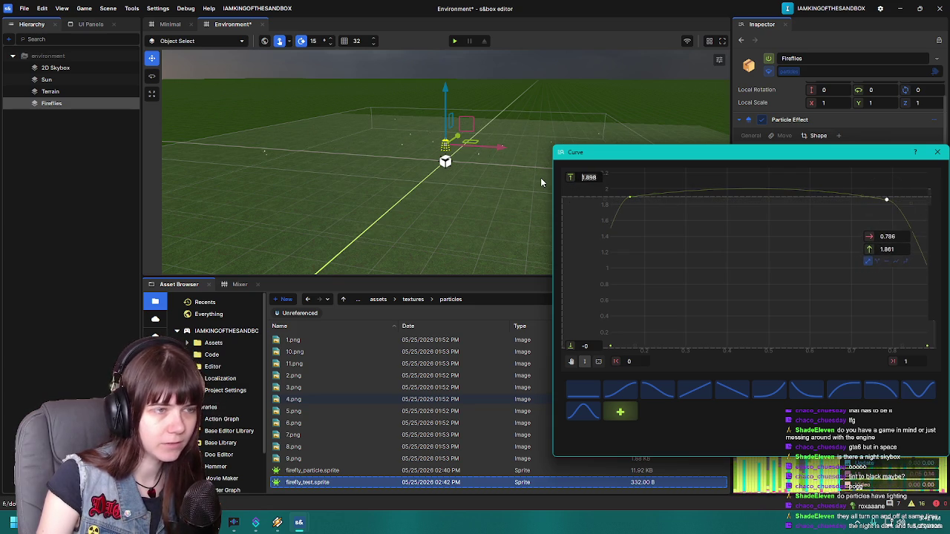
{"action": "type", "text": "2"}
{"action": "key", "text": "Return"}
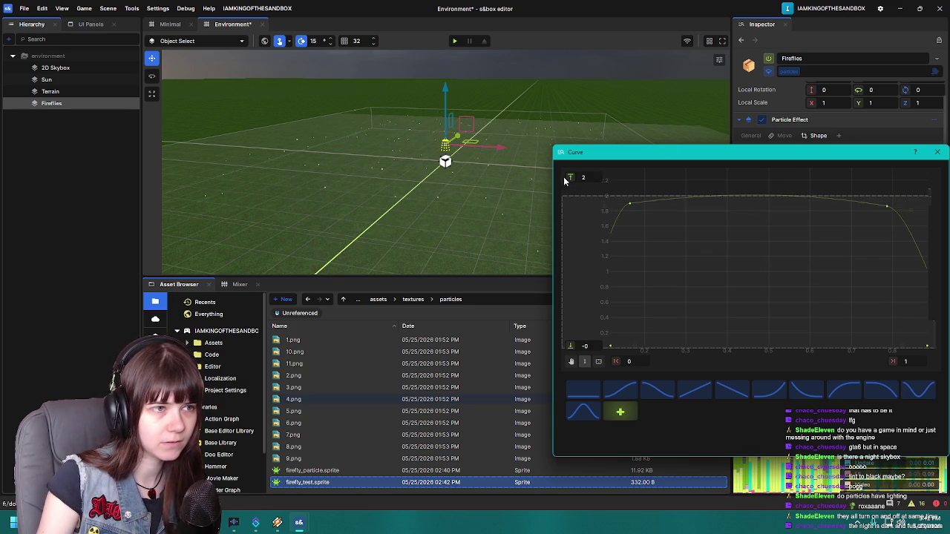
{"action": "type", "text": "2.5"}
{"action": "key", "text": "Return"}
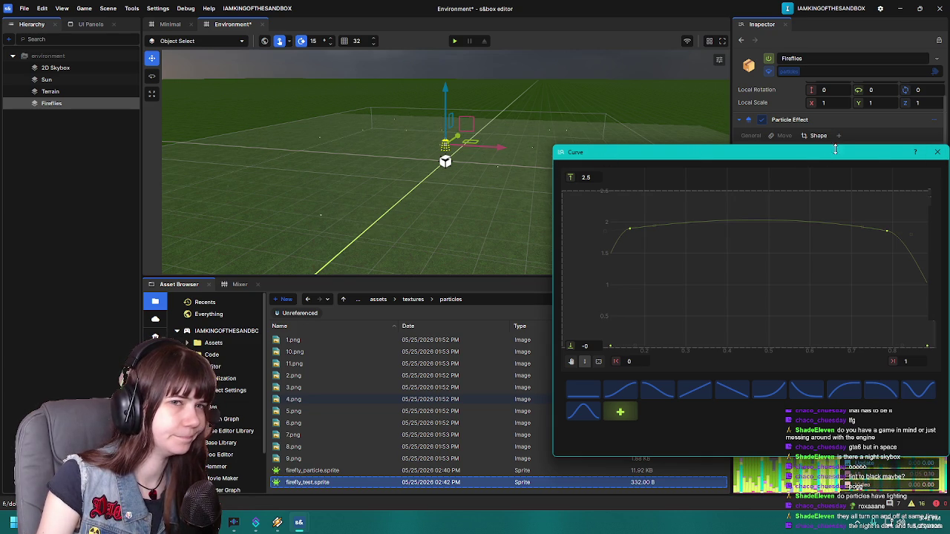
{"action": "left_click", "coordinate": [937, 152]}
Step: Change the Fireflies emitter Rate from 10 to 100 and watch the denser particles
{"action": "scroll", "coordinate": [789, 213], "scroll_direction": "down", "scroll_amount": 3}
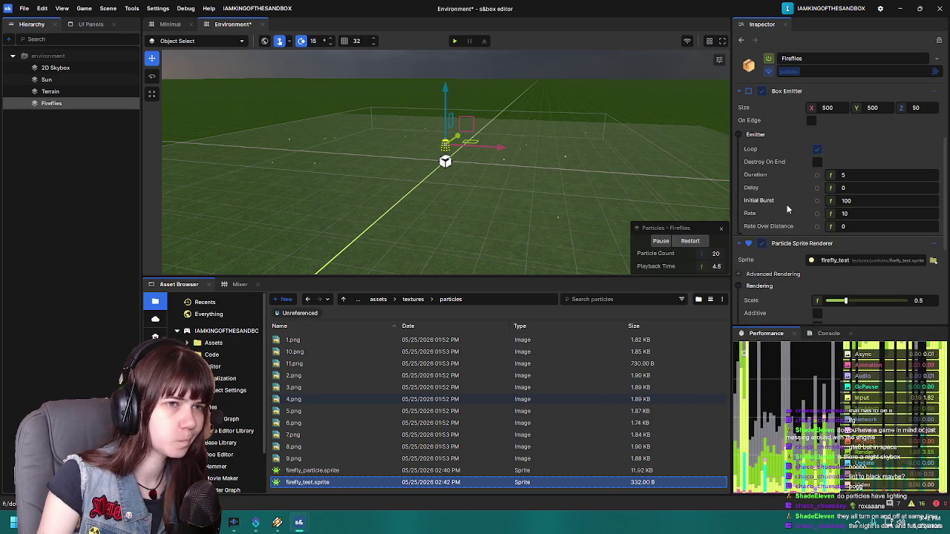
{"action": "mouse_move", "coordinate": [629, 193]}
{"action": "left_mouse_down"}
{"action": "mouse_move", "coordinate": [569, 185]}
{"action": "mouse_move", "coordinate": [598, 197]}
{"action": "left_mouse_up"}
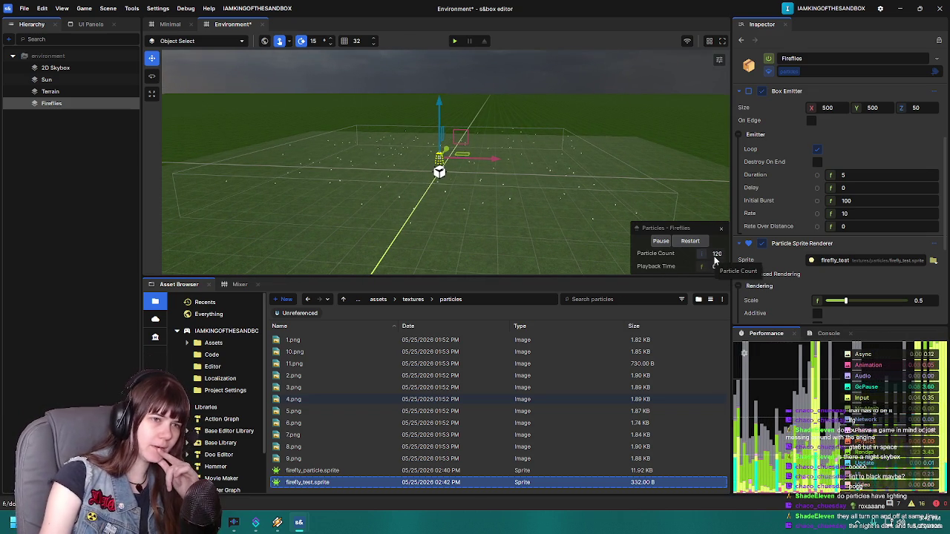
{"action": "left_click", "coordinate": [855, 215]}
{"action": "type", "text": "0"}
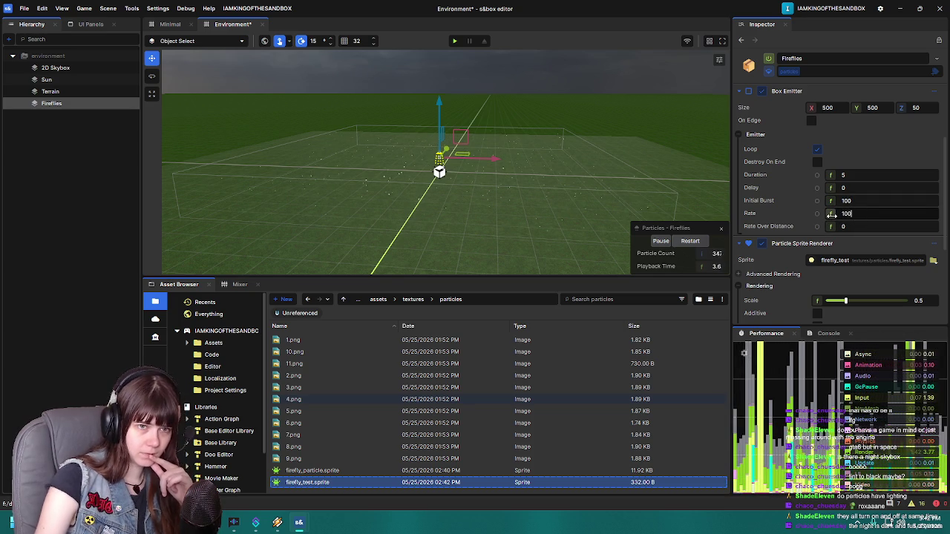
{"action": "mouse_move", "coordinate": [558, 198]}
{"action": "left_mouse_down"}
{"action": "mouse_move", "coordinate": [540, 205]}
{"action": "mouse_move", "coordinate": [555, 203]}
{"action": "left_mouse_up"}
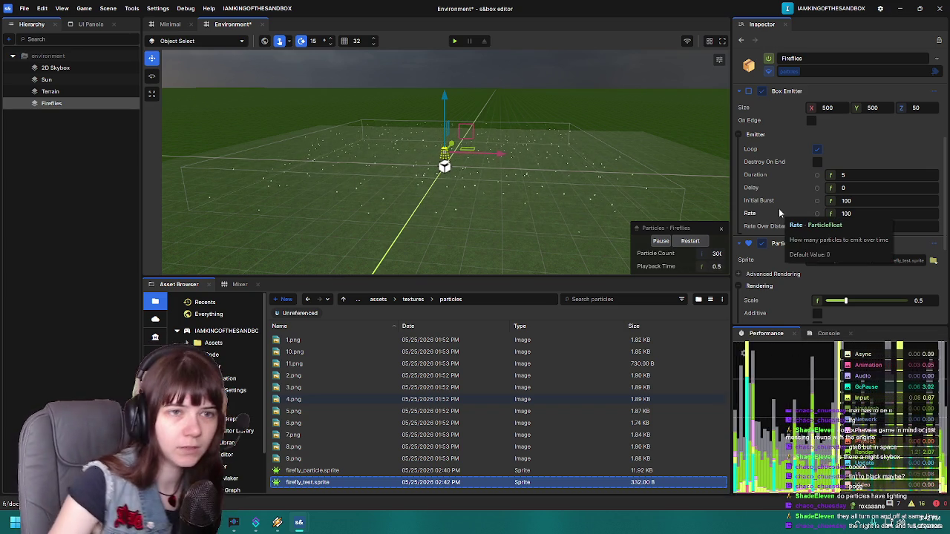
{"action": "scroll", "coordinate": [779, 208], "scroll_direction": "up", "scroll_amount": 3}
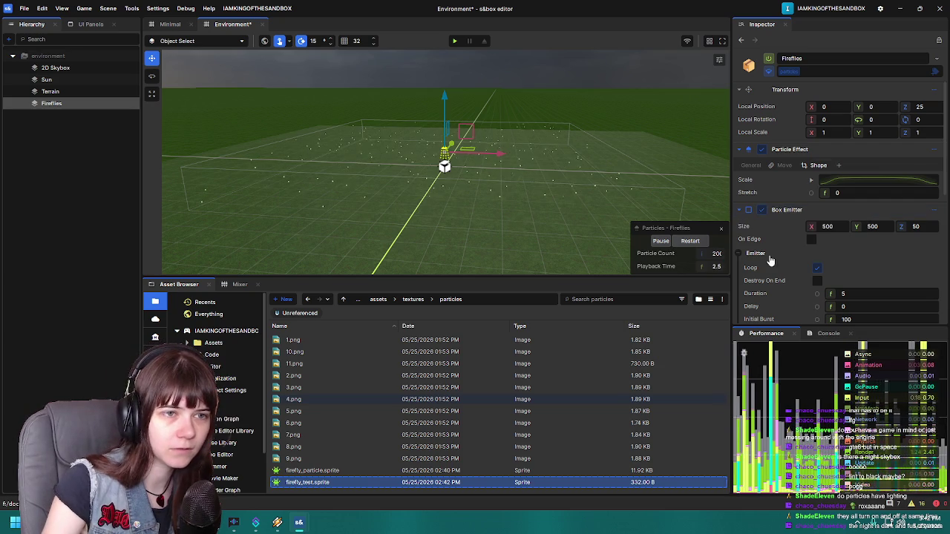
Step: Set the Fireflies box emitter Size X and Y to 1000, then view the wider box
{"action": "mouse_move", "coordinate": [563, 183]}
{"action": "left_mouse_down"}
{"action": "mouse_move", "coordinate": [480, 176]}
{"action": "mouse_move", "coordinate": [608, 175]}
{"action": "mouse_move", "coordinate": [610, 212]}
{"action": "mouse_move", "coordinate": [572, 58]}
{"action": "mouse_move", "coordinate": [561, 96]}
{"action": "mouse_move", "coordinate": [631, 113]}
{"action": "left_mouse_up"}
{"action": "double_click", "coordinate": [816, 226]}
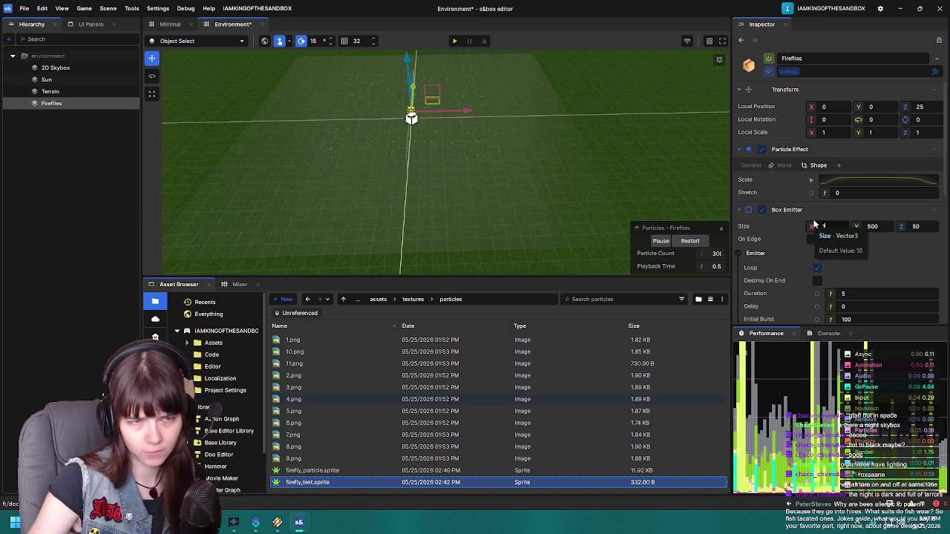
{"action": "type", "text": "1000"}
{"action": "key", "text": "Tab"}
{"action": "type", "text": "1000"}
{"action": "key", "text": "Return"}
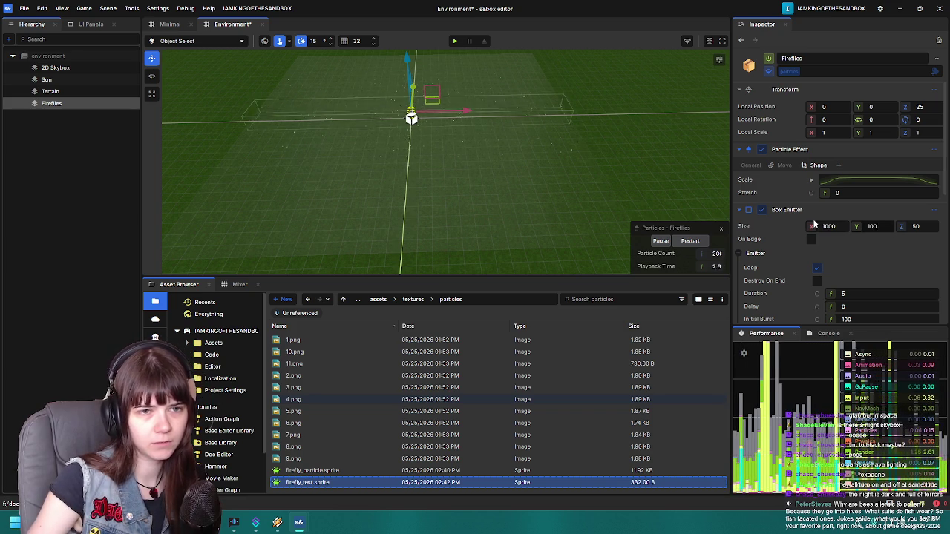
{"action": "mouse_move", "coordinate": [684, 192]}
{"action": "left_mouse_down"}
{"action": "mouse_move", "coordinate": [609, 142]}
{"action": "mouse_move", "coordinate": [541, 66]}
{"action": "mouse_move", "coordinate": [358, 240]}
{"action": "left_mouse_up"}
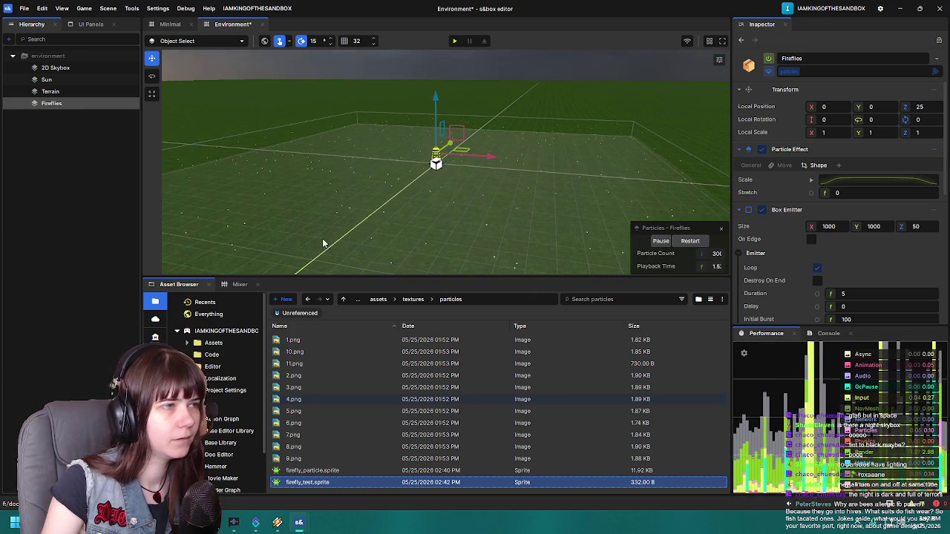
{"action": "left_click", "coordinate": [57, 206]}
{"action": "left_click_drag", "start_coordinate": [510, 159], "coordinate": [527, 178]}
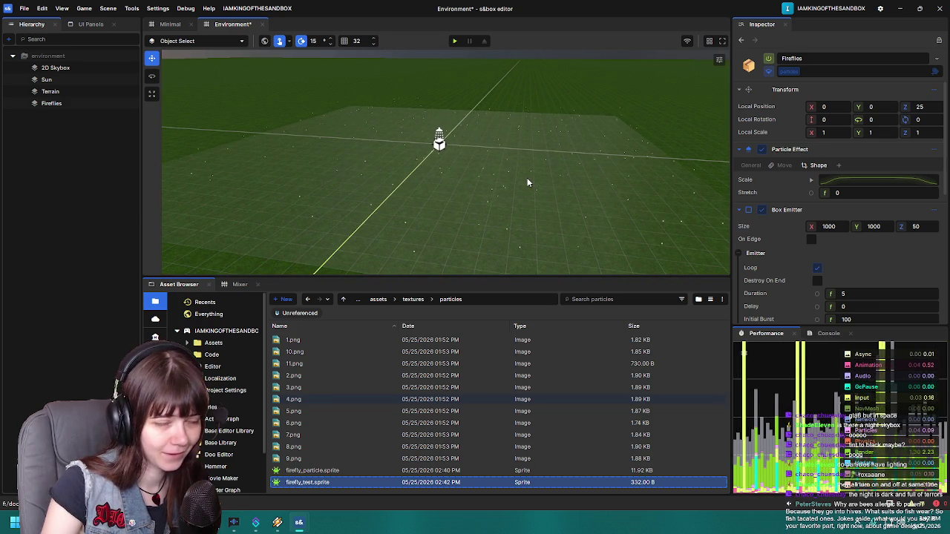
Step: Save the Environment scene with Ctrl+S and orbit around to review the fireflies over the terrain
{"action": "mouse_move", "coordinate": [447, 204]}
{"action": "left_mouse_down"}
{"action": "mouse_move", "coordinate": [477, 174]}
{"action": "mouse_move", "coordinate": [505, 183]}
{"action": "mouse_move", "coordinate": [485, 163]}
{"action": "left_mouse_up"}
{"action": "key", "text": "ctrl+s"}
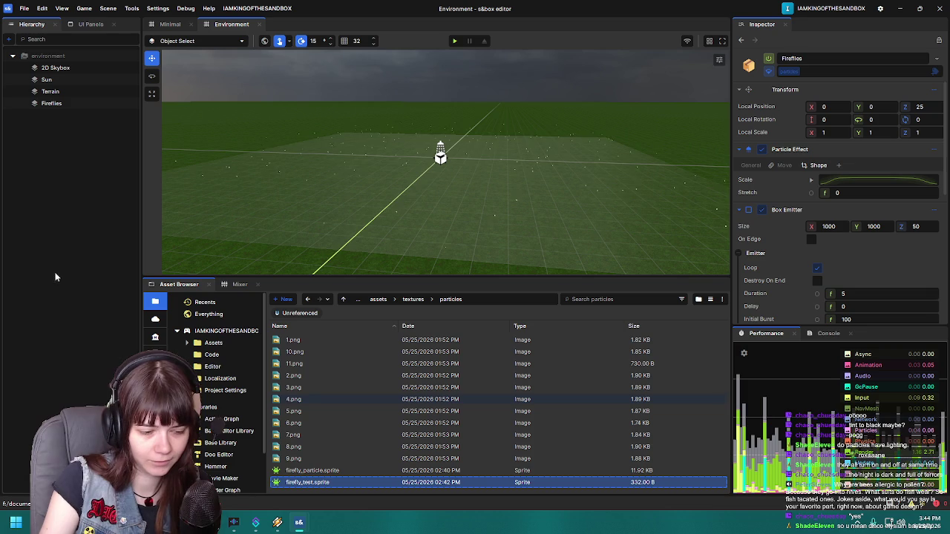
{"action": "mouse_move", "coordinate": [591, 200]}
{"action": "left_mouse_down"}
{"action": "mouse_move", "coordinate": [617, 195]}
{"action": "mouse_move", "coordinate": [502, 195]}
{"action": "mouse_move", "coordinate": [515, 182]}
{"action": "left_mouse_up"}
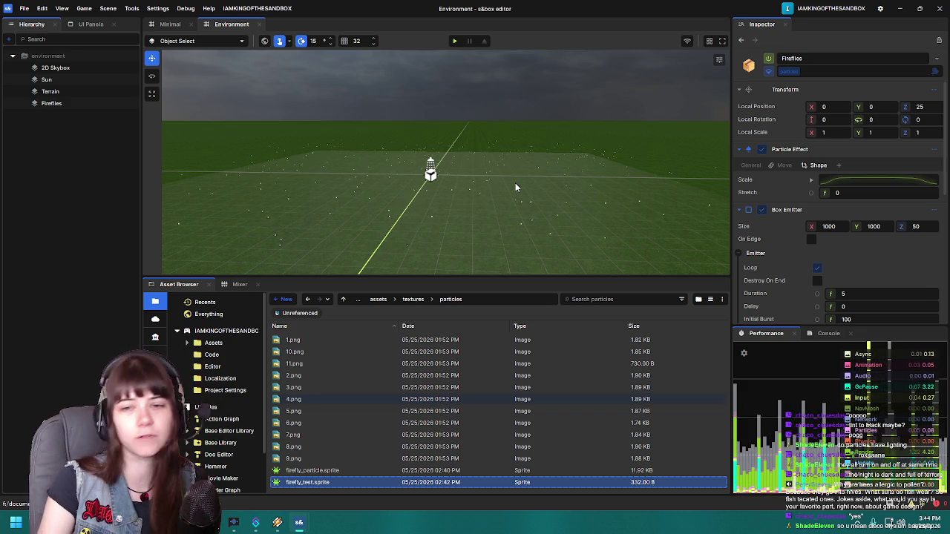
{"action": "mouse_move", "coordinate": [515, 183]}
{"action": "left_mouse_down"}
{"action": "mouse_move", "coordinate": [497, 185]}
{"action": "mouse_move", "coordinate": [525, 199]}
{"action": "mouse_move", "coordinate": [520, 205]}
{"action": "left_mouse_up"}
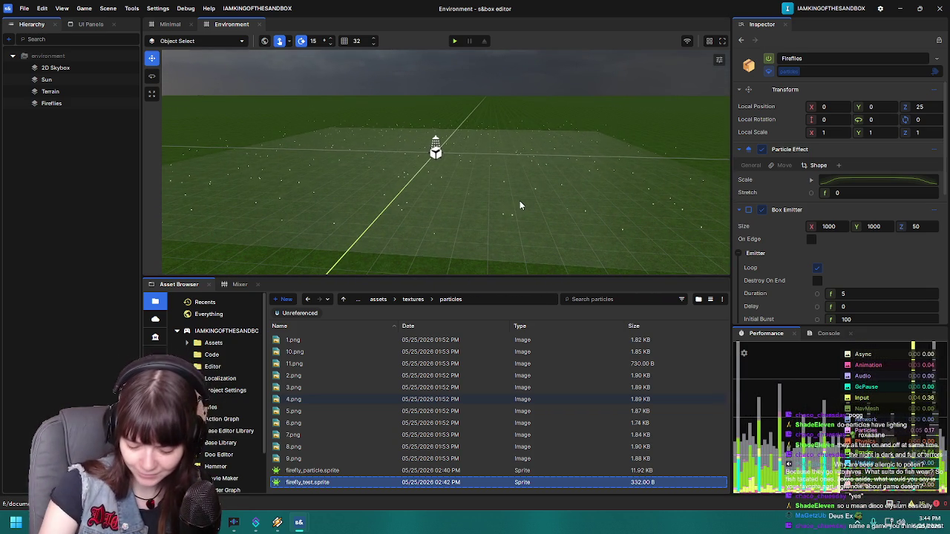
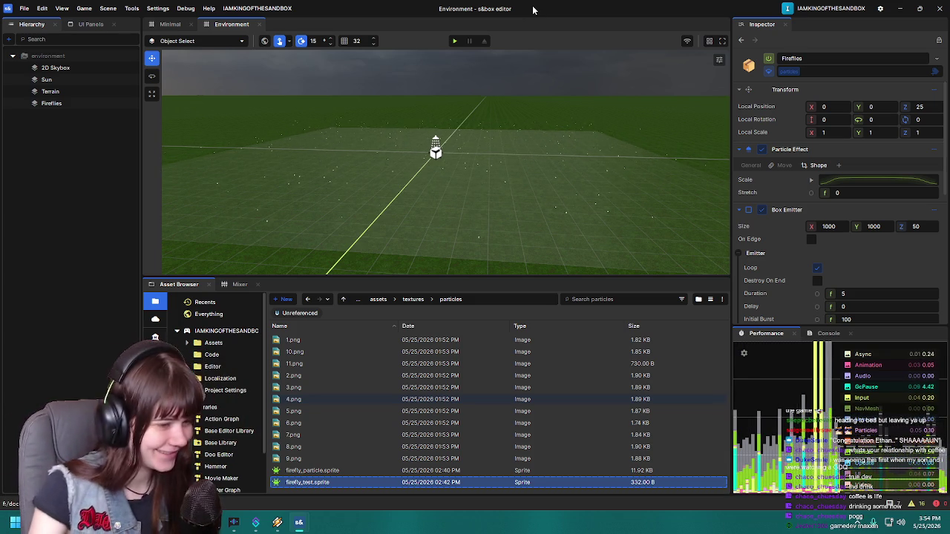
Step: Collapse the Particle Sprite Renderer, Box Emitter and Particle Effect panels on Fireflies
{"action": "mouse_move", "coordinate": [535, 89]}
{"action": "left_mouse_down"}
{"action": "mouse_move", "coordinate": [546, 84]}
{"action": "mouse_move", "coordinate": [460, 81]}
{"action": "mouse_move", "coordinate": [498, 153]}
{"action": "mouse_move", "coordinate": [538, 144]}
{"action": "mouse_move", "coordinate": [591, 167]}
{"action": "mouse_move", "coordinate": [612, 202]}
{"action": "mouse_move", "coordinate": [611, 229]}
{"action": "mouse_move", "coordinate": [518, 209]}
{"action": "mouse_move", "coordinate": [521, 193]}
{"action": "left_mouse_up"}
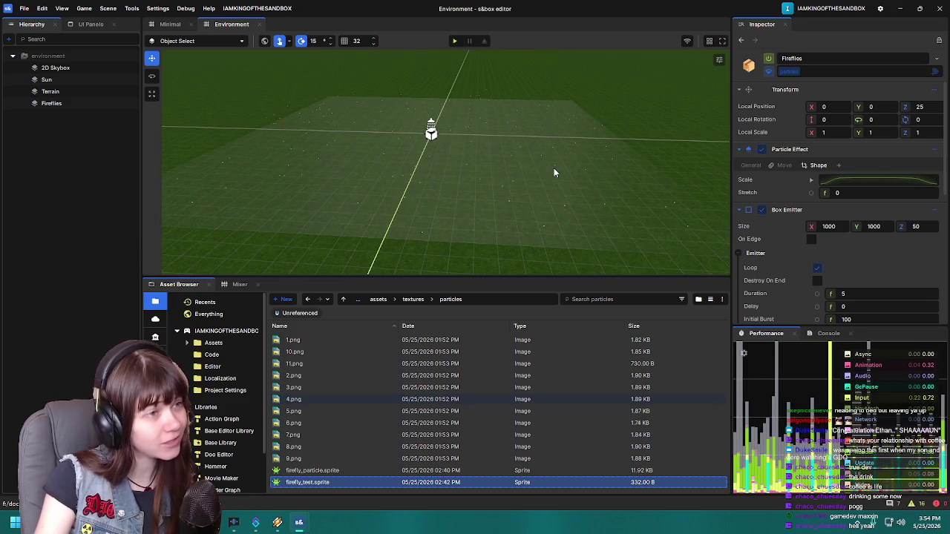
{"action": "left_click_drag", "start_coordinate": [468, 195], "coordinate": [479, 167]}
{"action": "scroll", "coordinate": [752, 255], "scroll_direction": "down", "scroll_amount": 2}
{"action": "scroll", "coordinate": [752, 255], "scroll_direction": "down", "scroll_amount": 5}
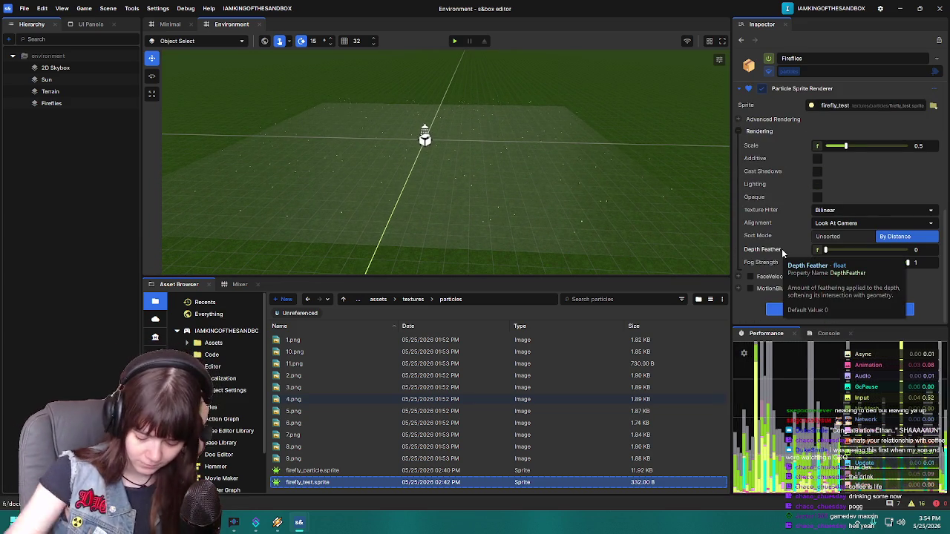
{"action": "scroll", "coordinate": [772, 213], "scroll_direction": "up", "scroll_amount": 3}
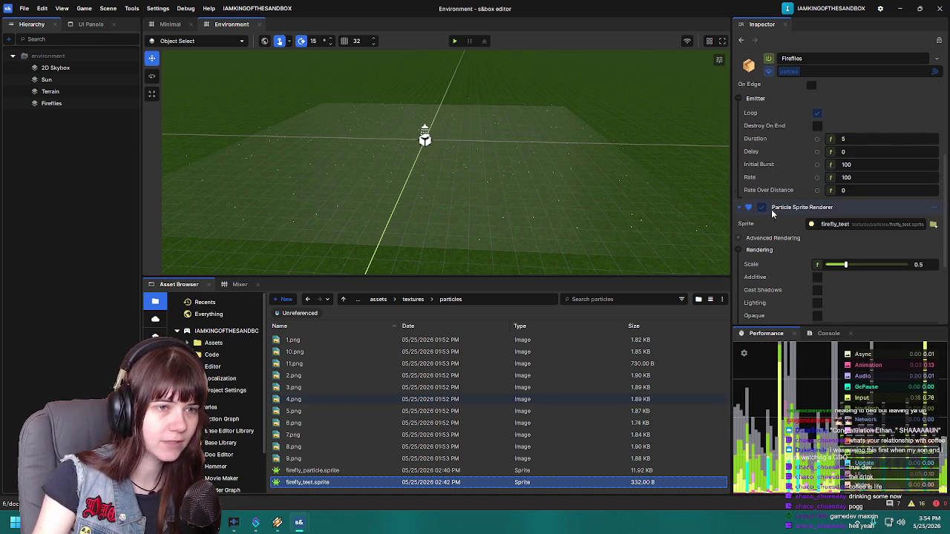
{"action": "scroll", "coordinate": [771, 213], "scroll_direction": "up", "scroll_amount": 1}
{"action": "left_click", "coordinate": [740, 207]}
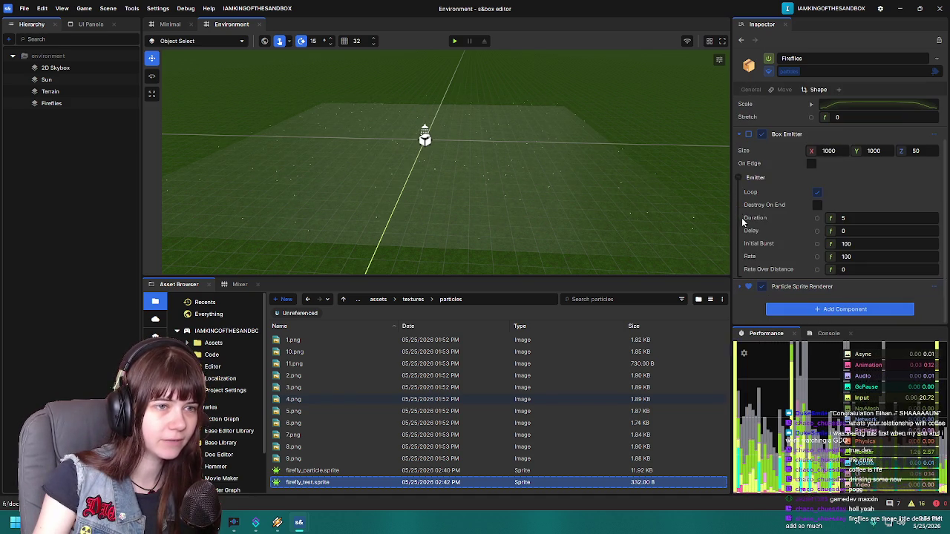
{"action": "left_click", "coordinate": [741, 138]}
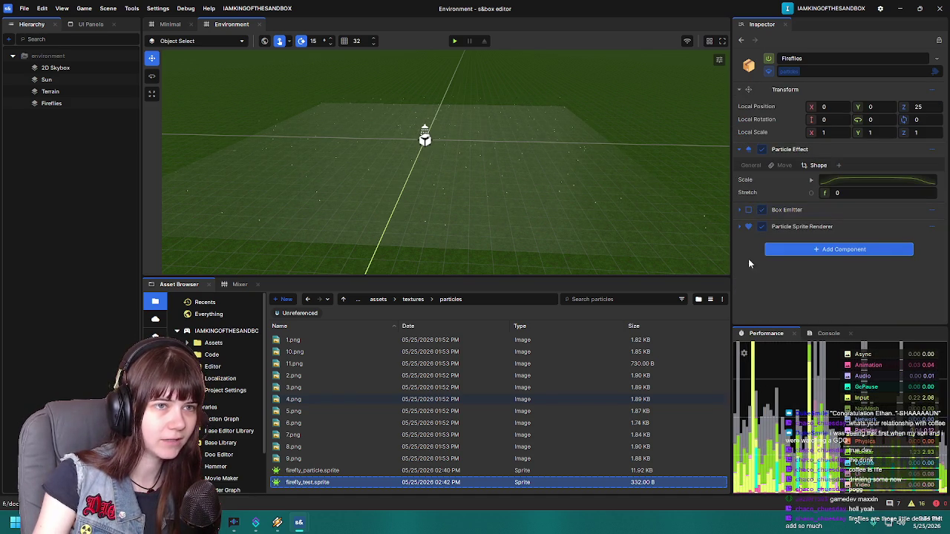
{"action": "left_click", "coordinate": [740, 151]}
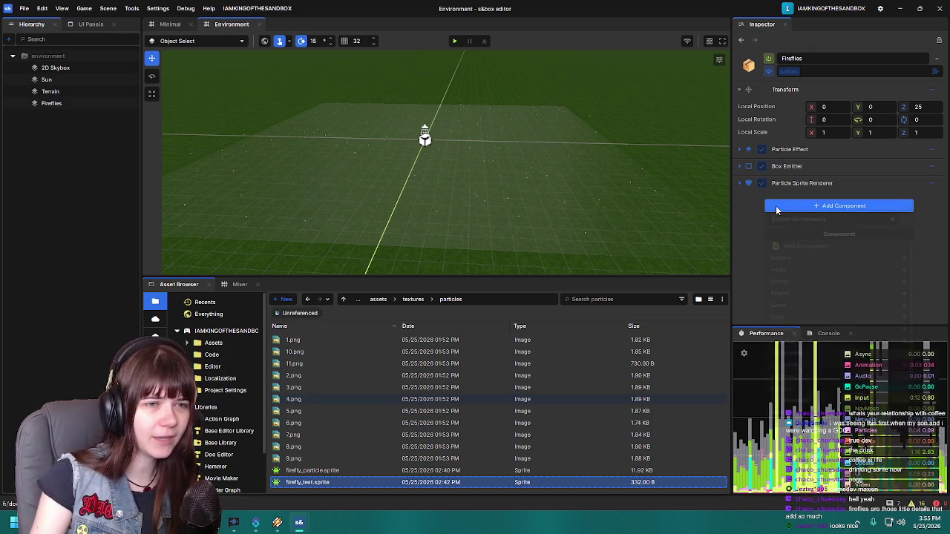
Step: Add a Particle Light Renderer component to Fireflies via the 'light emit' search
{"action": "left_click", "coordinate": [776, 209]}
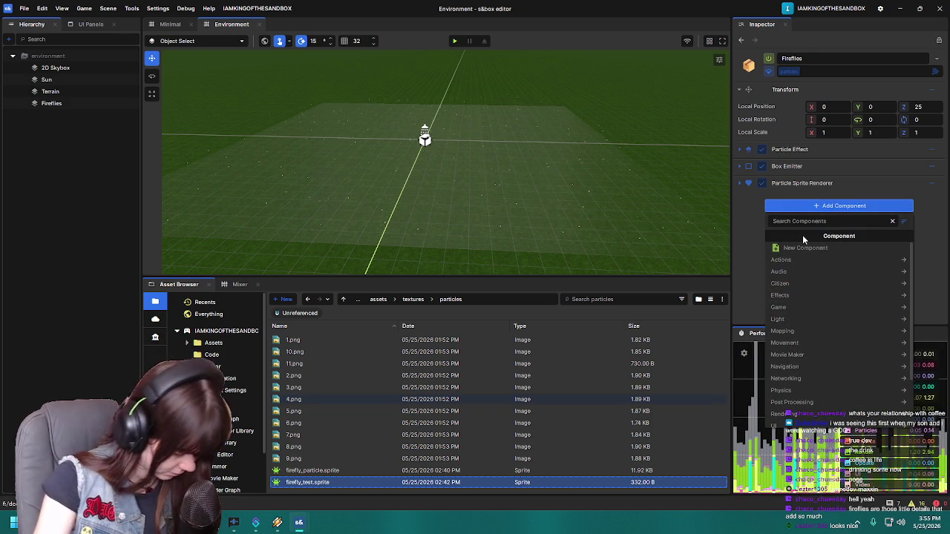
{"action": "type", "text": "light emit"}
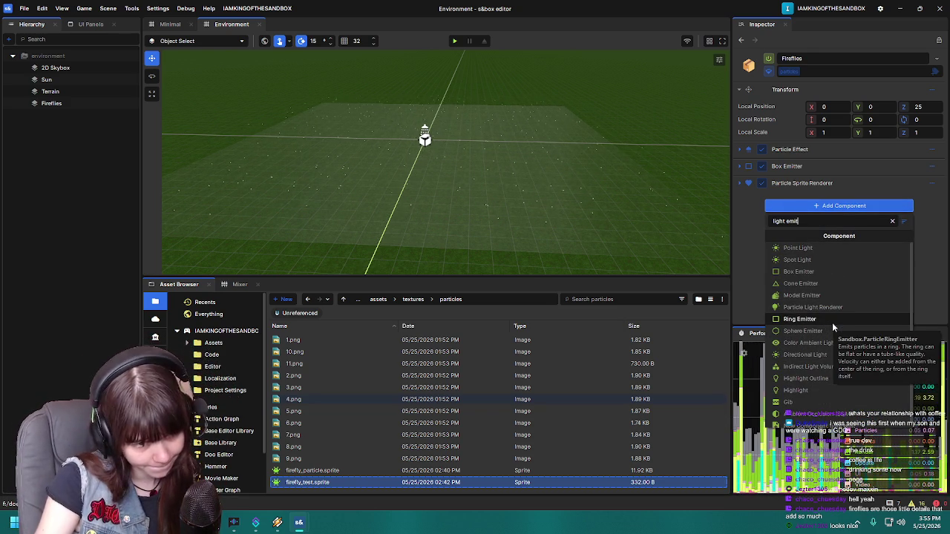
{"action": "scroll", "coordinate": [835, 367], "scroll_direction": "down", "scroll_amount": 1}
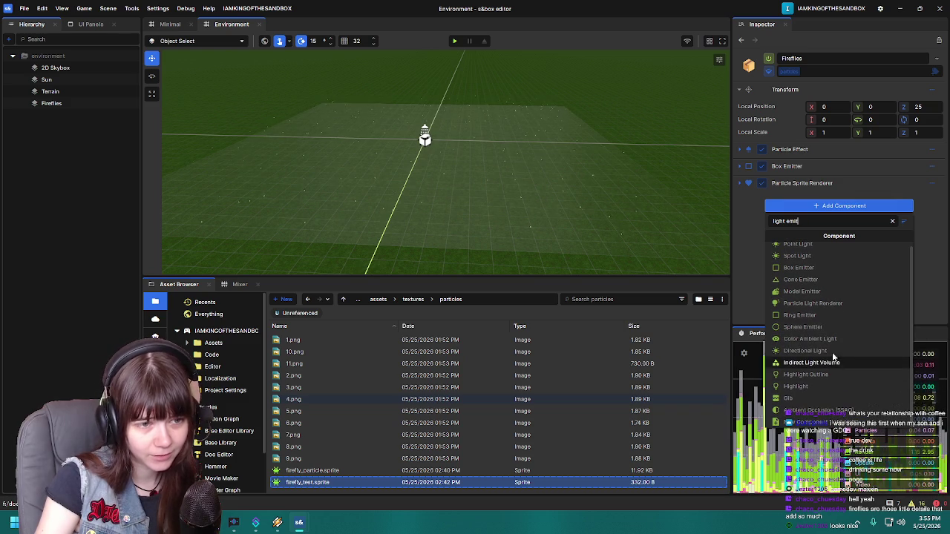
{"action": "left_click", "coordinate": [823, 304]}
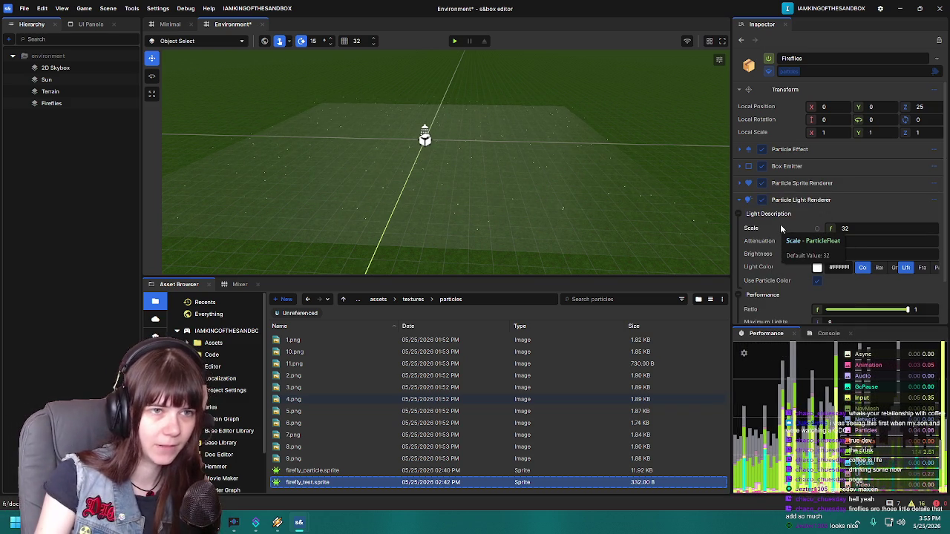
{"action": "scroll", "coordinate": [787, 232], "scroll_direction": "down", "scroll_amount": 2}
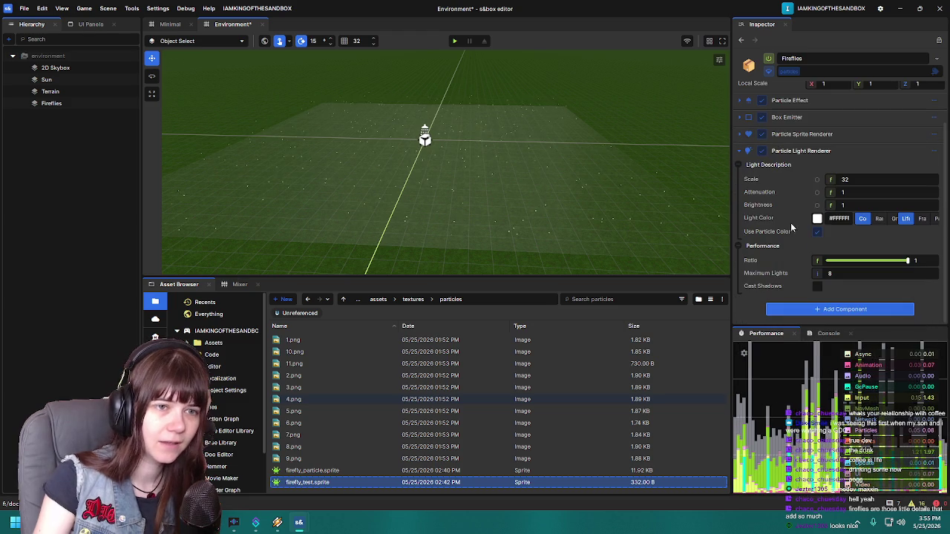
Step: Enable Cast Shadows in the Particle Light Renderer's Performance settings and reselect Fireflies
{"action": "left_click_drag", "start_coordinate": [537, 206], "coordinate": [536, 178]}
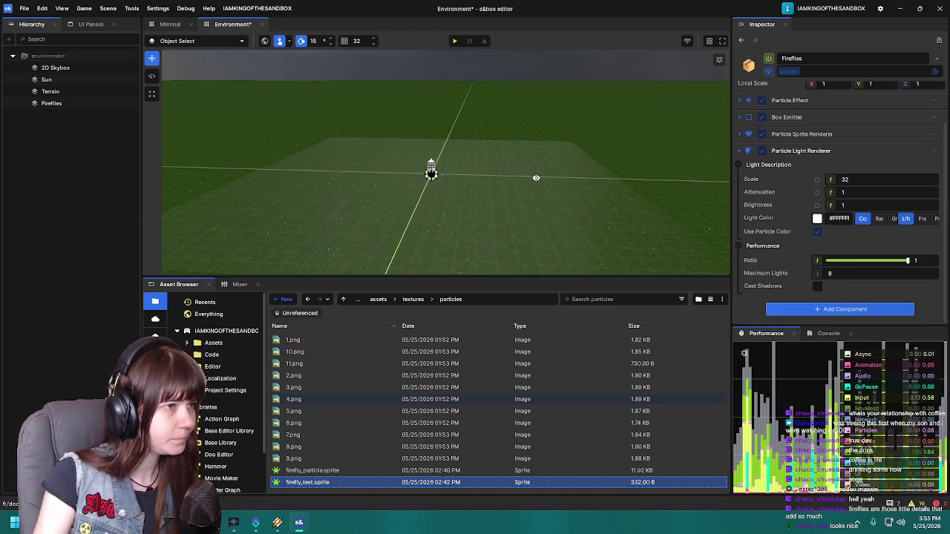
{"action": "mouse_move", "coordinate": [494, 206]}
{"action": "left_mouse_down"}
{"action": "mouse_move", "coordinate": [506, 193]}
{"action": "mouse_move", "coordinate": [486, 214]}
{"action": "mouse_move", "coordinate": [496, 210]}
{"action": "mouse_move", "coordinate": [496, 227]}
{"action": "left_mouse_up"}
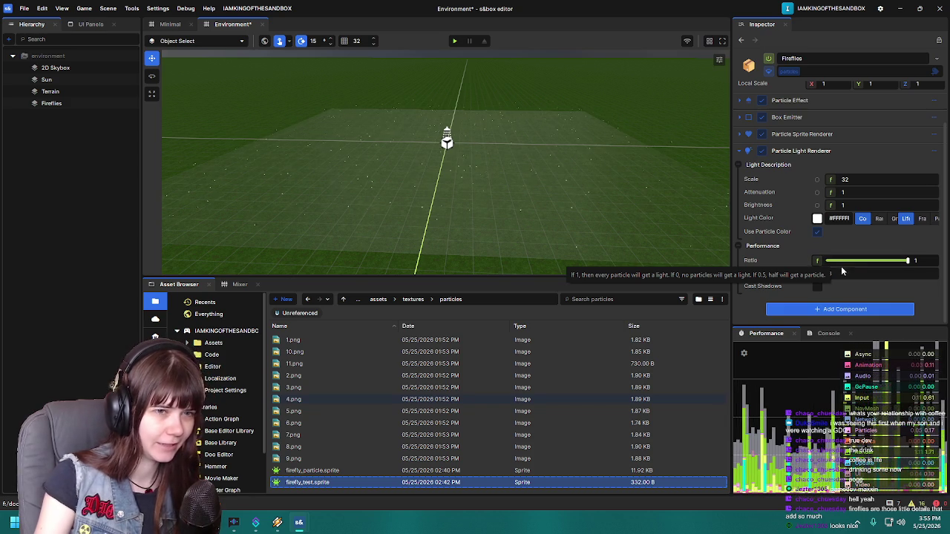
{"action": "left_click", "coordinate": [819, 288]}
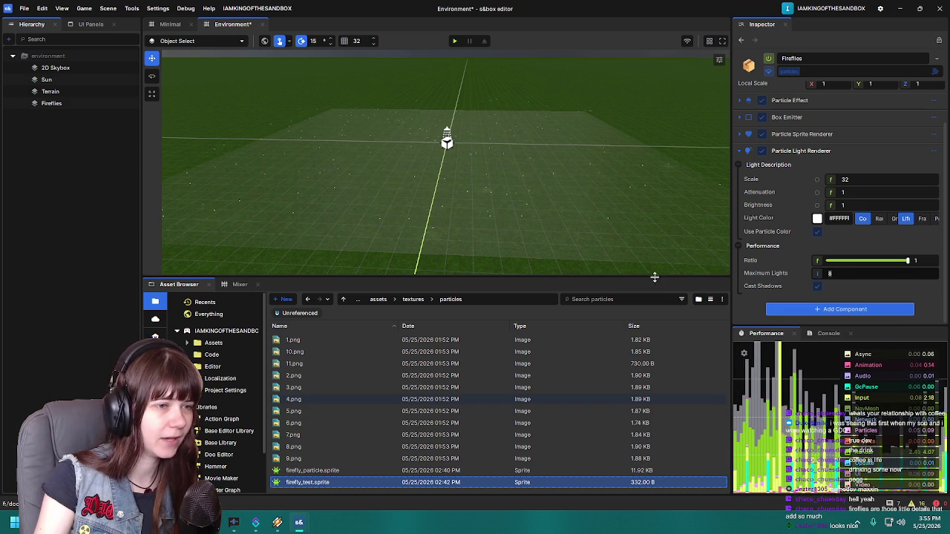
{"action": "left_click", "coordinate": [52, 104]}
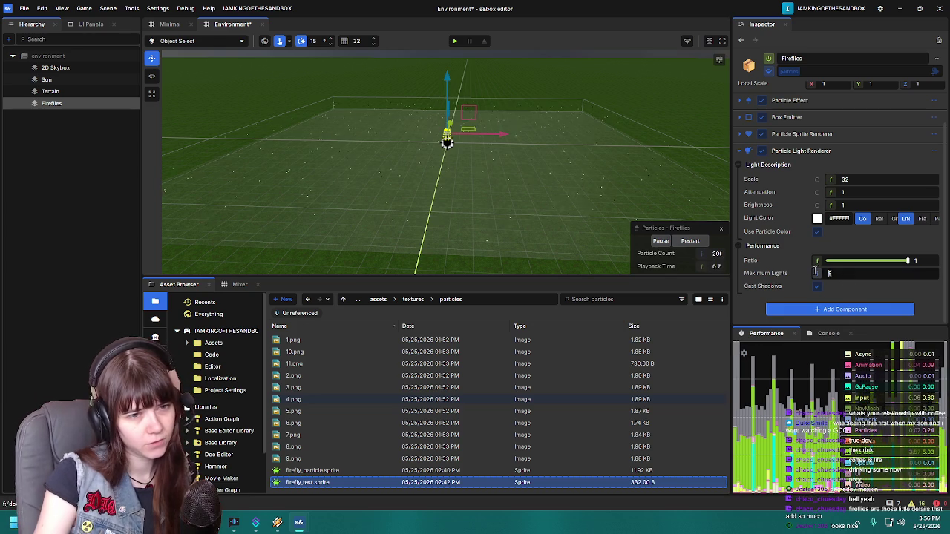
Step: Set the particle lights' Maximum Lights to 300, then 200, then 100
{"action": "type", "text": "300"}
{"action": "key", "text": "Return"}
{"action": "left_click_drag", "start_coordinate": [547, 181], "coordinate": [573, 182]}
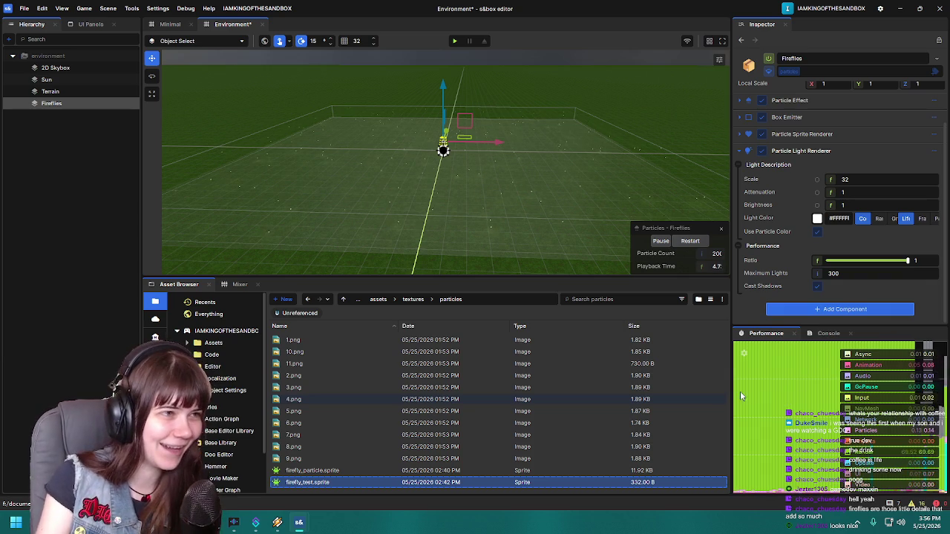
{"action": "mouse_move", "coordinate": [502, 173]}
{"action": "left_mouse_down"}
{"action": "mouse_move", "coordinate": [536, 161]}
{"action": "mouse_move", "coordinate": [489, 167]}
{"action": "mouse_move", "coordinate": [474, 185]}
{"action": "mouse_move", "coordinate": [566, 174]}
{"action": "mouse_move", "coordinate": [546, 166]}
{"action": "left_mouse_up"}
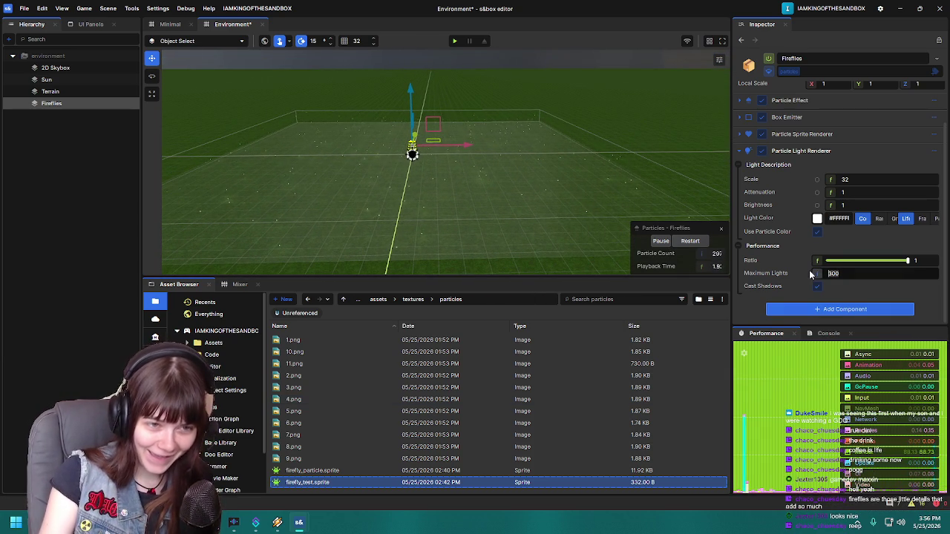
{"action": "type", "text": "200"}
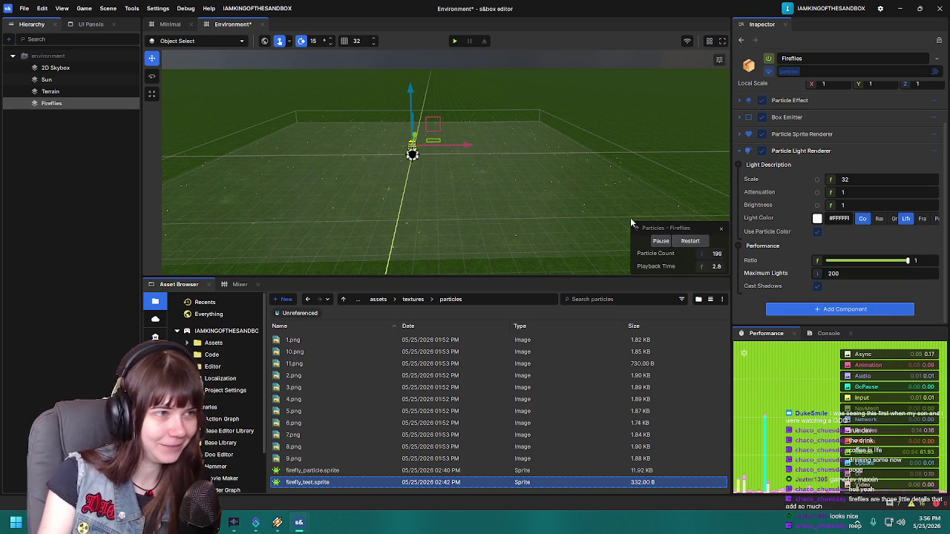
{"action": "left_click_drag", "start_coordinate": [552, 190], "coordinate": [509, 184]}
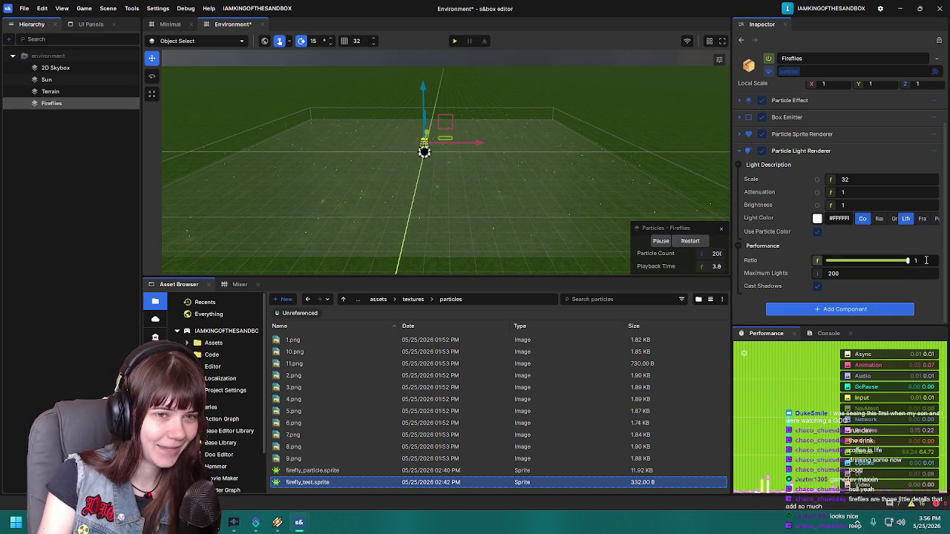
Step: Lower the light Ratio from 1 to 0.5 and then 0, and save the scene
{"action": "left_click_drag", "start_coordinate": [889, 263], "coordinate": [866, 261]}
{"action": "mouse_move", "coordinate": [537, 177]}
{"action": "left_mouse_down"}
{"action": "mouse_move", "coordinate": [564, 182]}
{"action": "mouse_move", "coordinate": [527, 186]}
{"action": "left_mouse_up"}
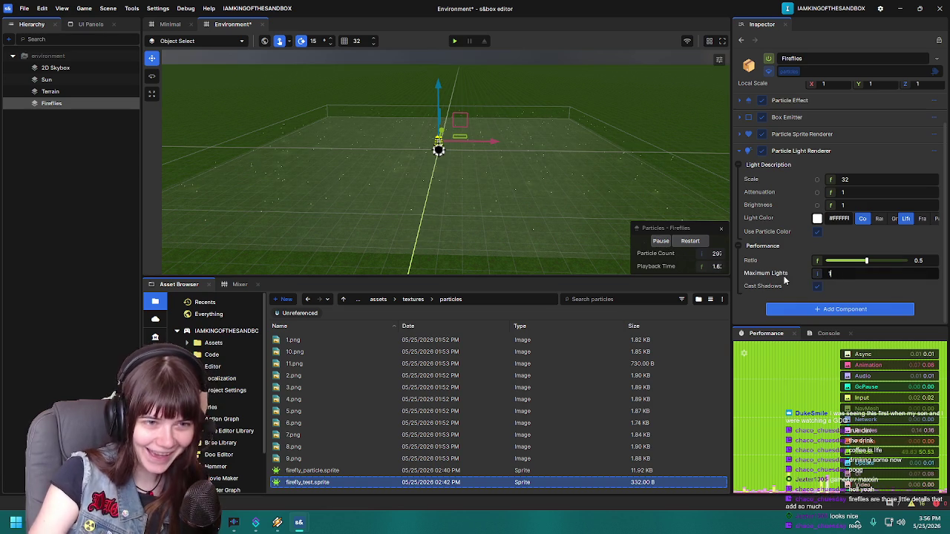
{"action": "mouse_move", "coordinate": [512, 182]}
{"action": "left_mouse_down"}
{"action": "mouse_move", "coordinate": [505, 195]}
{"action": "mouse_move", "coordinate": [507, 186]}
{"action": "left_mouse_up"}
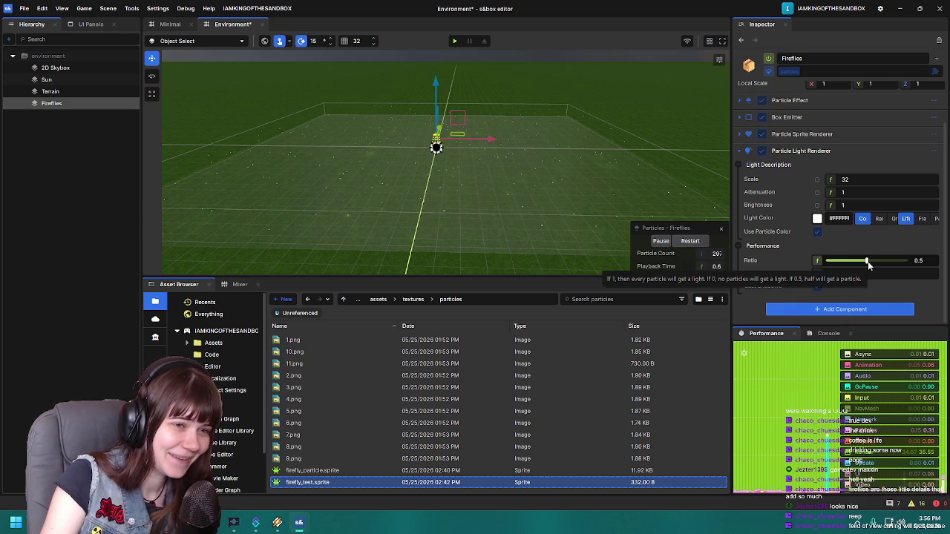
{"action": "left_click_drag", "start_coordinate": [866, 261], "coordinate": [752, 293]}
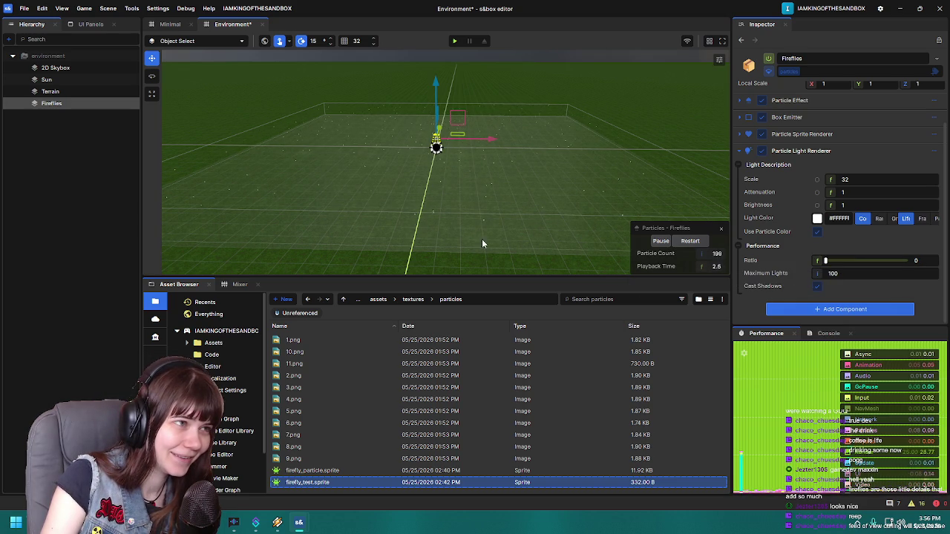
{"action": "mouse_move", "coordinate": [502, 214]}
{"action": "left_mouse_down"}
{"action": "mouse_move", "coordinate": [555, 197]}
{"action": "mouse_move", "coordinate": [520, 197]}
{"action": "mouse_move", "coordinate": [518, 211]}
{"action": "left_mouse_up"}
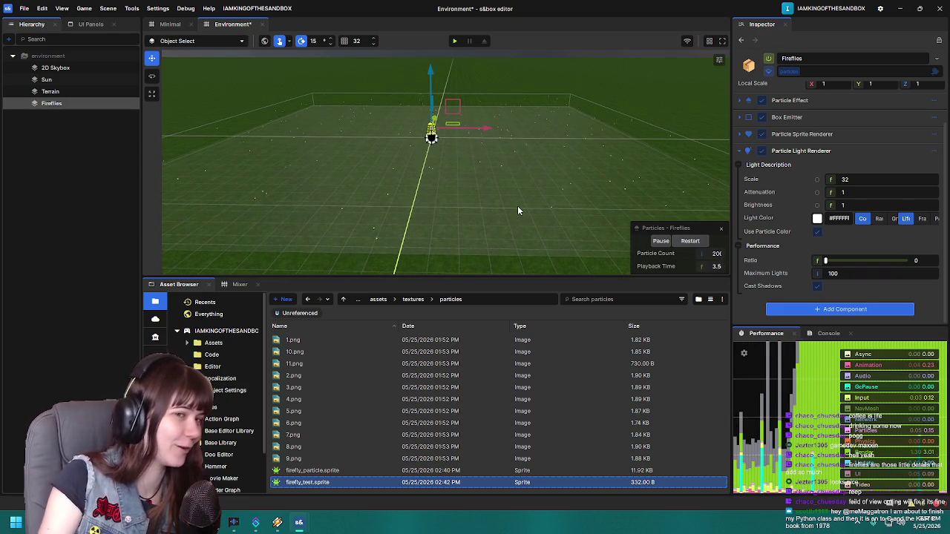
{"action": "key", "text": "ctrl+s"}
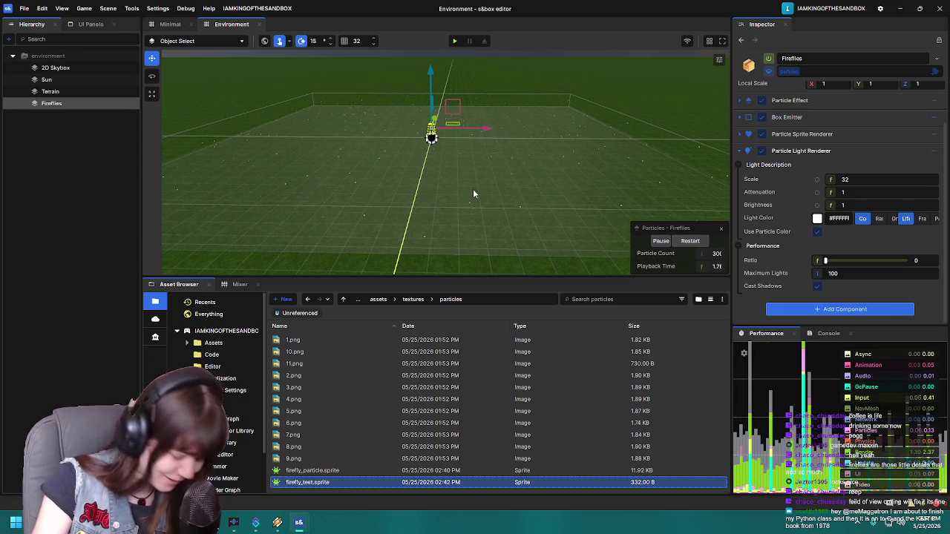
Step: Set the light Ratio to 0.1 and reduce Maximum Lights from 100 to 50
{"action": "left_click_drag", "start_coordinate": [473, 189], "coordinate": [530, 195]}
{"action": "left_click_drag", "start_coordinate": [825, 260], "coordinate": [831, 261]}
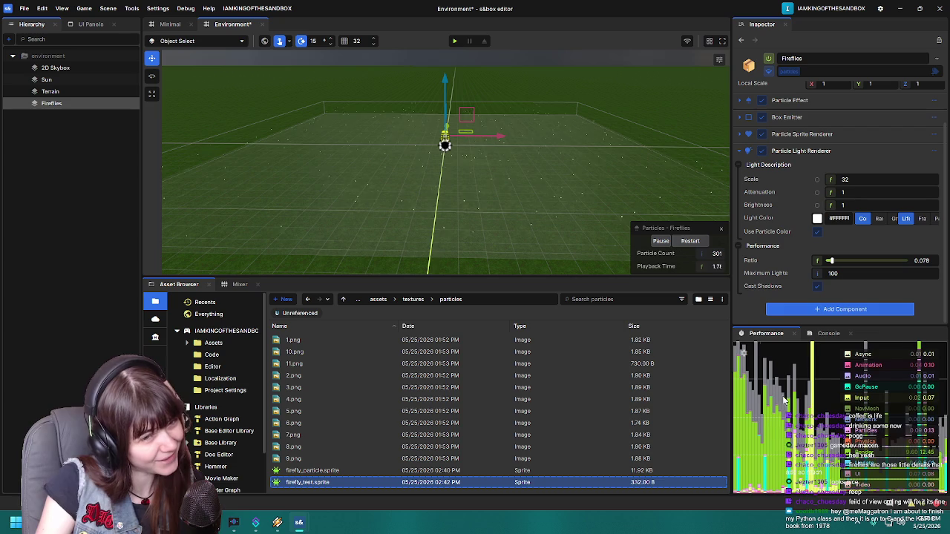
{"action": "left_click", "coordinate": [900, 260]}
{"action": "type", "text": "0.1"}
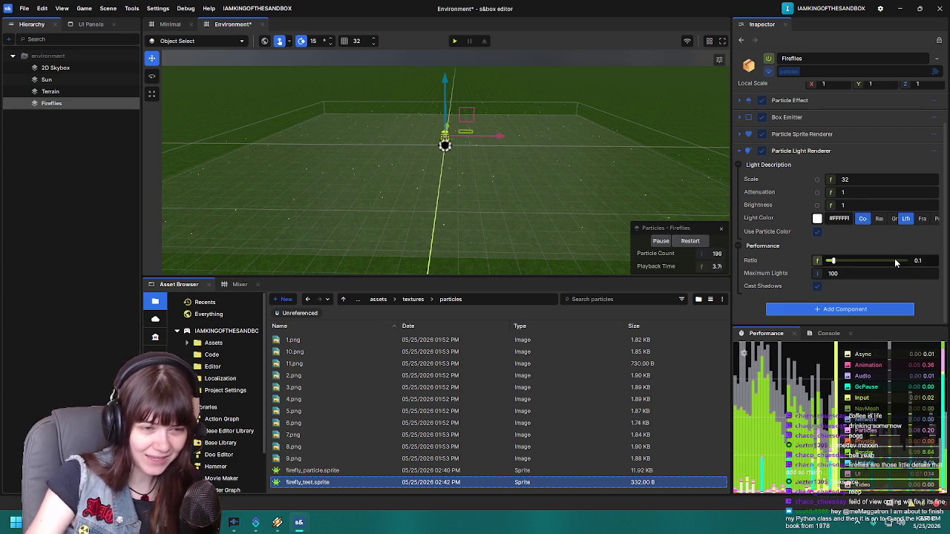
{"action": "key", "text": "Return"}
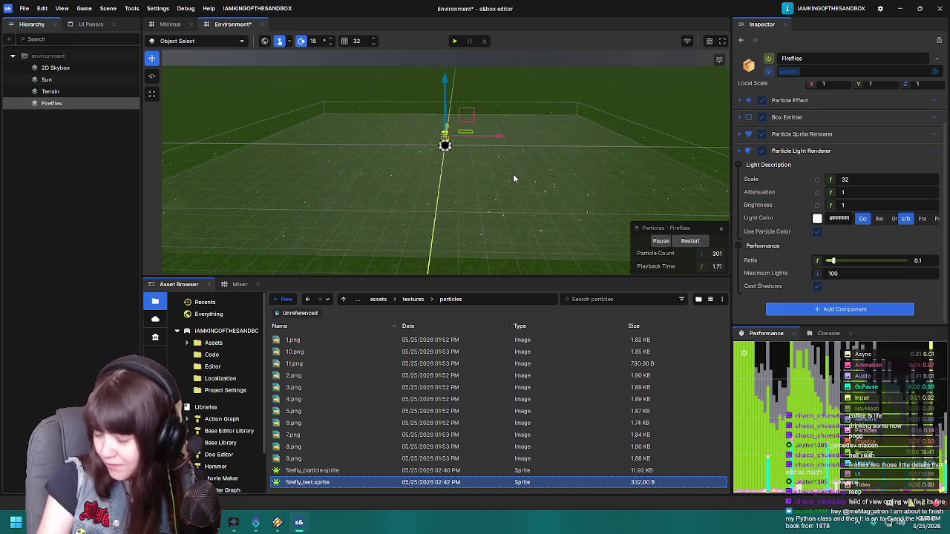
{"action": "left_click_drag", "start_coordinate": [850, 271], "coordinate": [802, 272]}
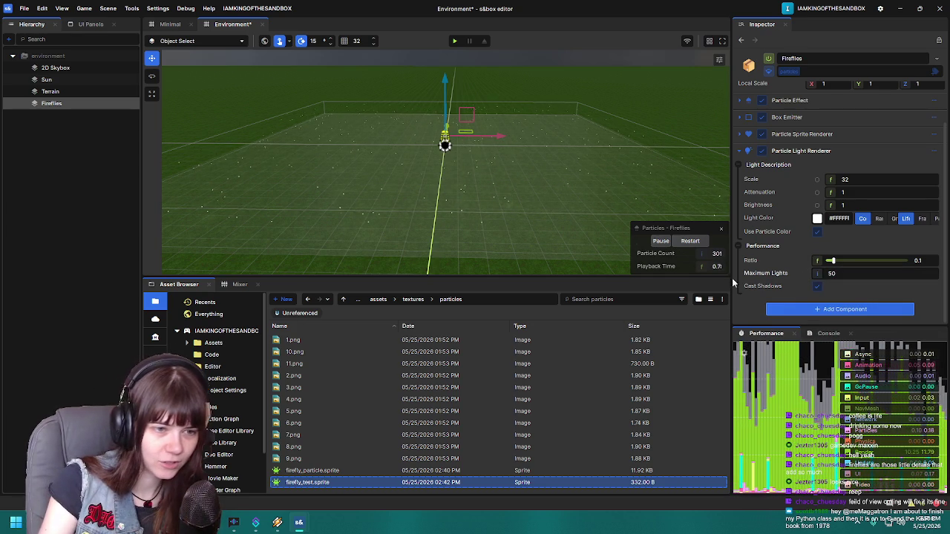
{"action": "mouse_move", "coordinate": [476, 194]}
{"action": "left_mouse_down"}
{"action": "mouse_move", "coordinate": [460, 195]}
{"action": "mouse_move", "coordinate": [491, 178]}
{"action": "mouse_move", "coordinate": [364, 209]}
{"action": "mouse_move", "coordinate": [497, 215]}
{"action": "mouse_move", "coordinate": [493, 222]}
{"action": "mouse_move", "coordinate": [503, 209]}
{"action": "mouse_move", "coordinate": [495, 212]}
{"action": "mouse_move", "coordinate": [509, 221]}
{"action": "left_mouse_up"}
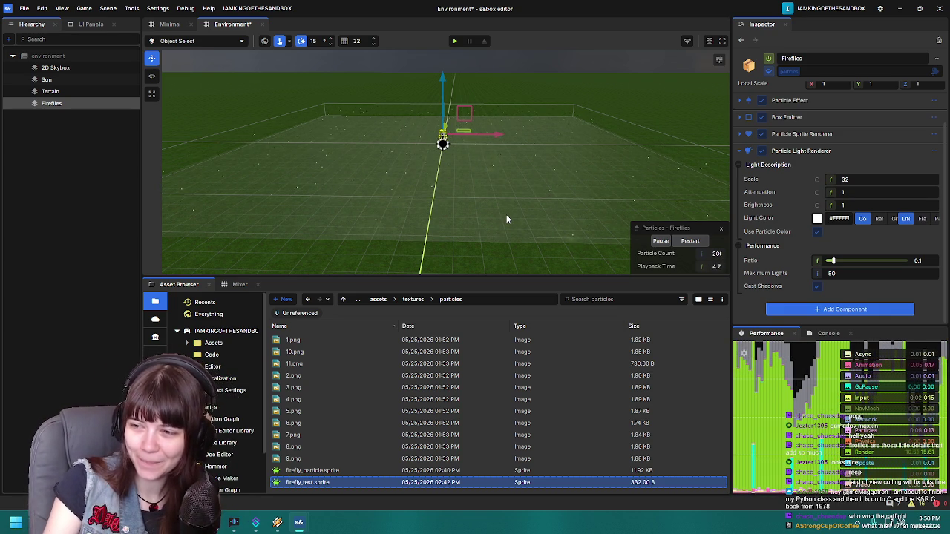
Step: Raise Maximum Lights to 300 and save the scene
{"action": "mouse_move", "coordinate": [544, 160]}
{"action": "left_mouse_down"}
{"action": "mouse_move", "coordinate": [540, 143]}
{"action": "mouse_move", "coordinate": [539, 177]}
{"action": "left_mouse_up"}
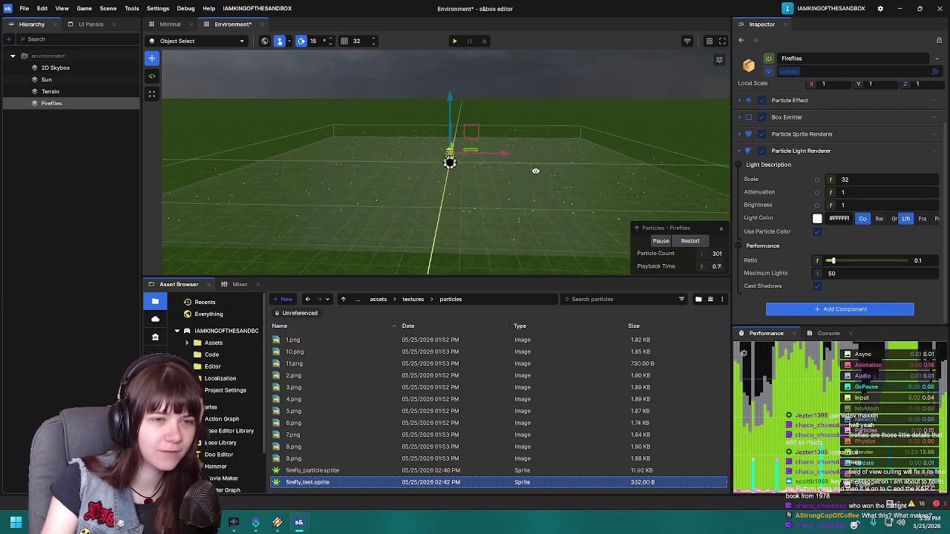
{"action": "right_click", "coordinate": [542, 182]}
{"action": "left_click", "coordinate": [848, 273]}
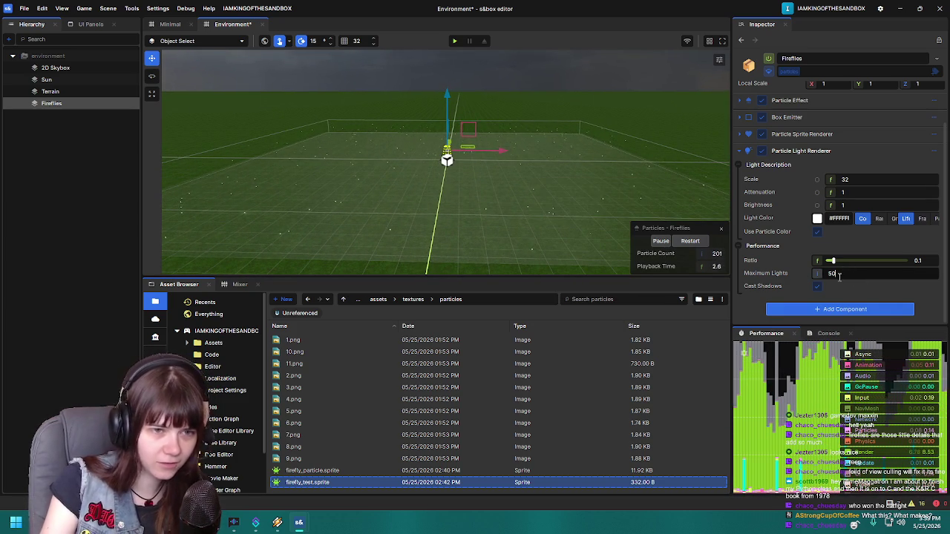
{"action": "type", "text": "300"}
{"action": "key", "text": "Return"}
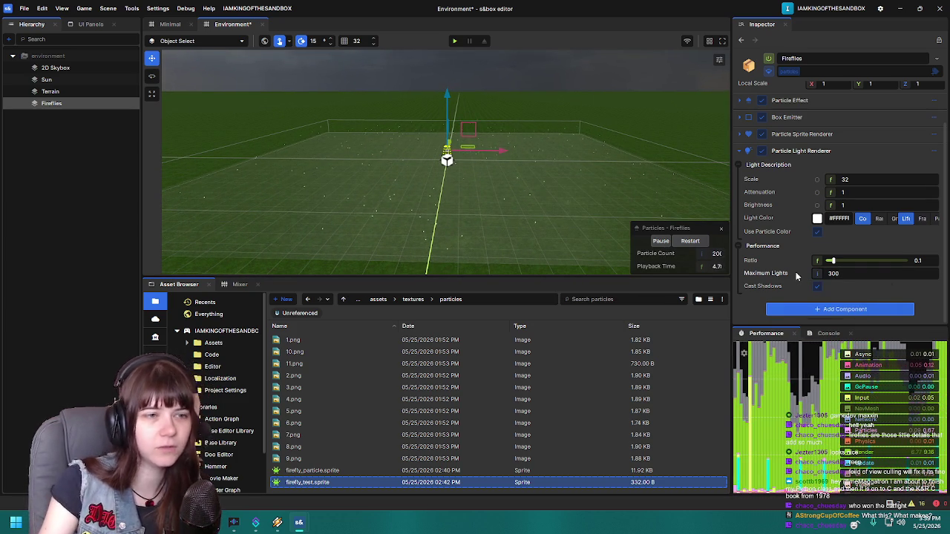
{"action": "mouse_move", "coordinate": [538, 169]}
{"action": "left_mouse_down"}
{"action": "mouse_move", "coordinate": [522, 190]}
{"action": "mouse_move", "coordinate": [540, 181]}
{"action": "mouse_move", "coordinate": [500, 186]}
{"action": "mouse_move", "coordinate": [499, 176]}
{"action": "mouse_move", "coordinate": [502, 187]}
{"action": "left_mouse_up"}
{"action": "key", "text": "ctrl+s"}
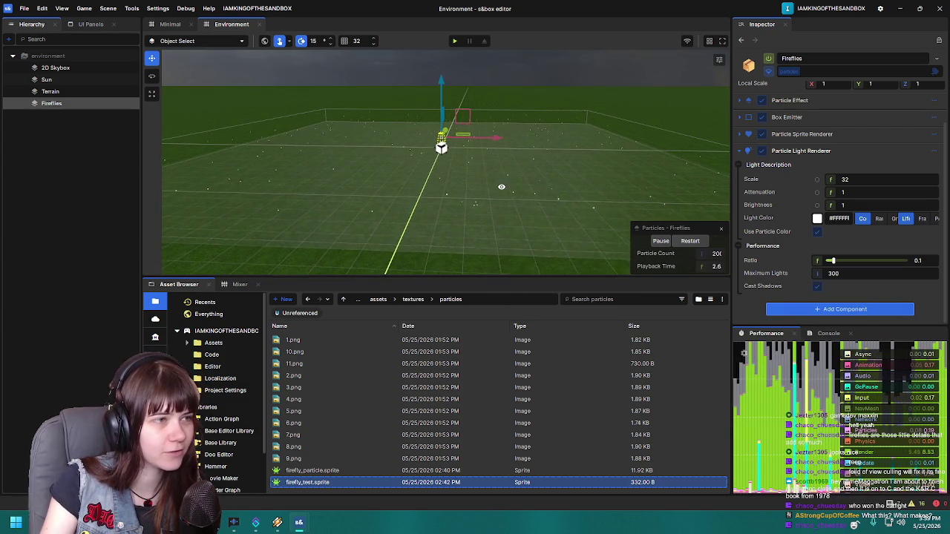
Step: Drag the light Ratio up to 1 so every particle gets its own light
{"action": "right_click", "coordinate": [503, 187]}
{"action": "left_click", "coordinate": [531, 153]}
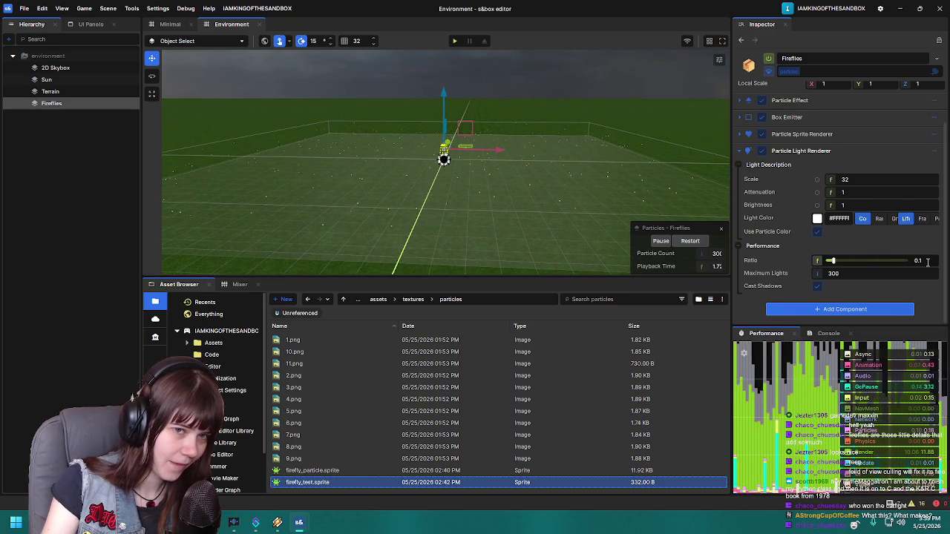
{"action": "left_click_drag", "start_coordinate": [837, 261], "coordinate": [906, 262]}
{"action": "mouse_move", "coordinate": [534, 233]}
{"action": "left_mouse_down"}
{"action": "mouse_move", "coordinate": [561, 201]}
{"action": "mouse_move", "coordinate": [519, 216]}
{"action": "mouse_move", "coordinate": [565, 196]}
{"action": "mouse_move", "coordinate": [392, 190]}
{"action": "mouse_move", "coordinate": [524, 176]}
{"action": "mouse_move", "coordinate": [556, 186]}
{"action": "mouse_move", "coordinate": [552, 223]}
{"action": "mouse_move", "coordinate": [526, 212]}
{"action": "mouse_move", "coordinate": [532, 194]}
{"action": "left_mouse_up"}
{"action": "key", "text": "e"}
{"action": "key", "text": "w"}
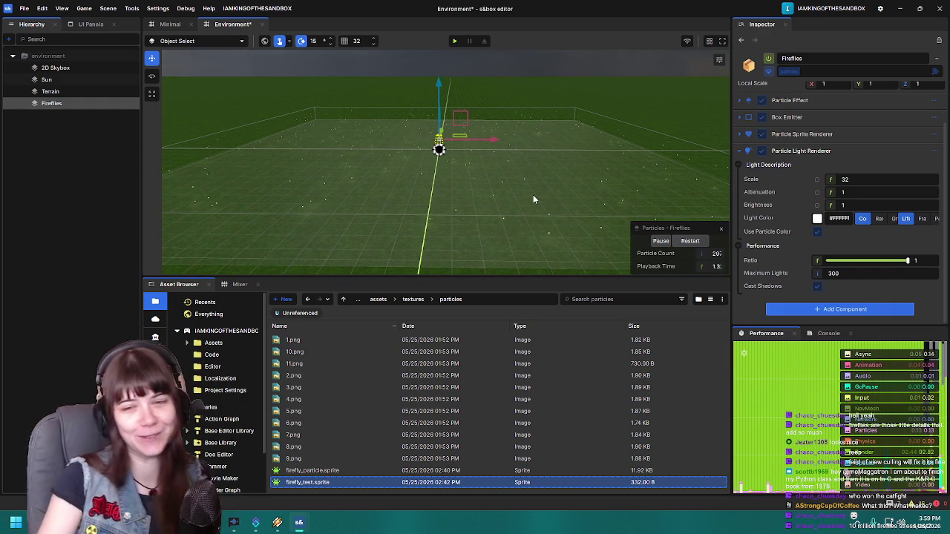
Step: With the preview paused, drop the light Ratio to 0, then raise it to 0.683
{"action": "mouse_move", "coordinate": [533, 199]}
{"action": "left_mouse_down"}
{"action": "mouse_move", "coordinate": [515, 171]}
{"action": "mouse_move", "coordinate": [610, 221]}
{"action": "left_mouse_up"}
{"action": "left_click", "coordinate": [660, 241]}
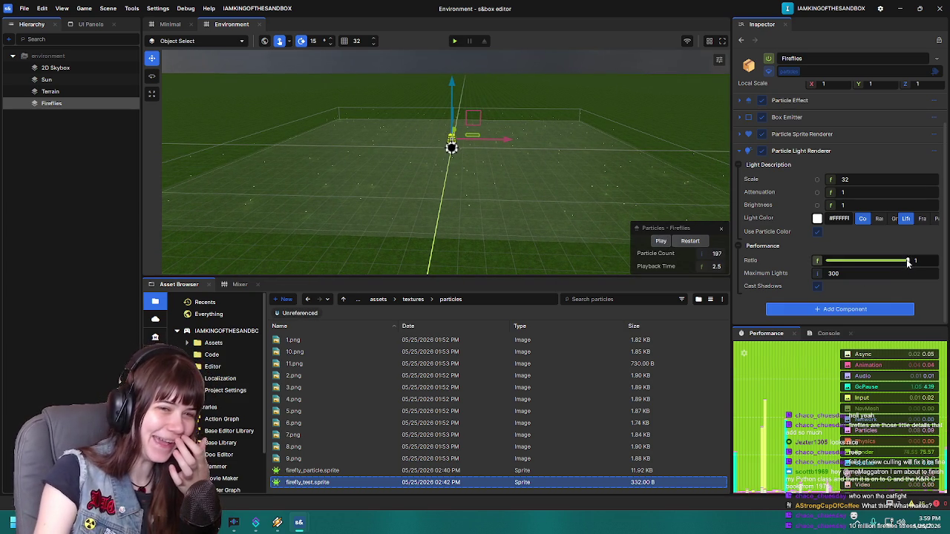
{"action": "left_click_drag", "start_coordinate": [907, 262], "coordinate": [776, 262]}
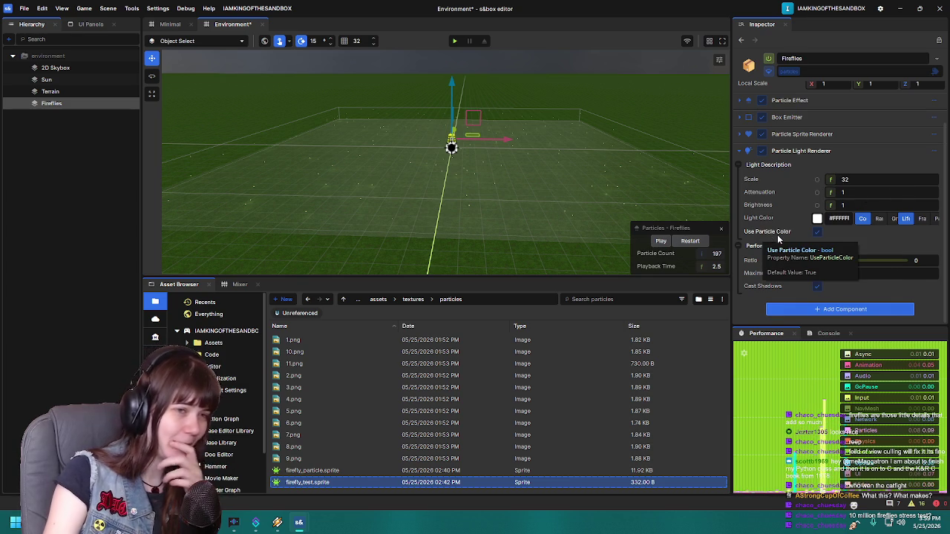
{"action": "left_click", "coordinate": [660, 241]}
{"action": "left_click_drag", "start_coordinate": [827, 261], "coordinate": [882, 263]}
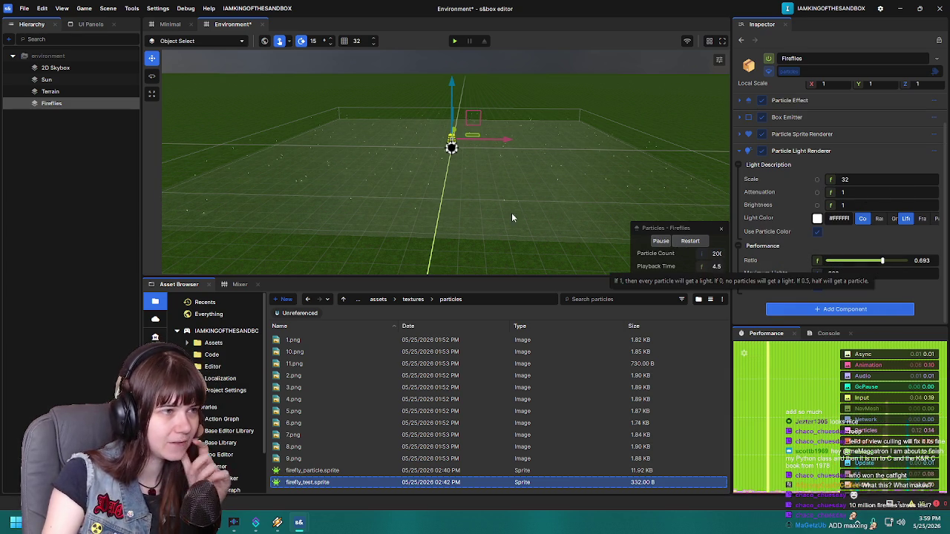
{"action": "mouse_move", "coordinate": [488, 201]}
{"action": "left_mouse_down"}
{"action": "mouse_move", "coordinate": [502, 190]}
{"action": "mouse_move", "coordinate": [492, 201]}
{"action": "mouse_move", "coordinate": [445, 186]}
{"action": "mouse_move", "coordinate": [445, 195]}
{"action": "left_mouse_up"}
{"action": "left_click", "coordinate": [656, 243]}
{"action": "left_click_drag", "start_coordinate": [547, 136], "coordinate": [497, 135]}
{"action": "mouse_move", "coordinate": [459, 169]}
{"action": "left_mouse_down"}
{"action": "mouse_move", "coordinate": [441, 180]}
{"action": "mouse_move", "coordinate": [443, 218]}
{"action": "mouse_move", "coordinate": [345, 221]}
{"action": "left_mouse_up"}
Step: Eyedrop the firefly sprite's pale yellow (#FEEFA7) as the particle Light Color
{"action": "left_click", "coordinate": [817, 218]}
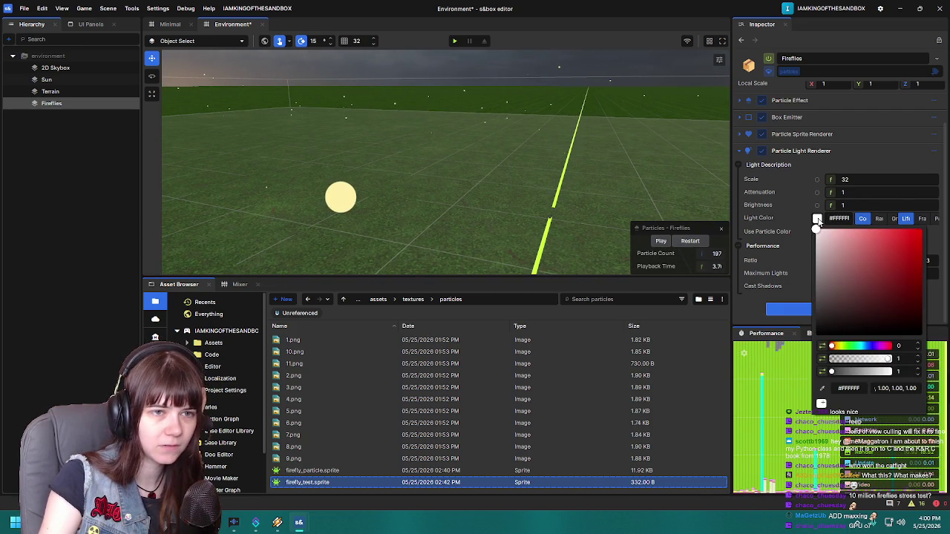
{"action": "left_click", "coordinate": [821, 388]}
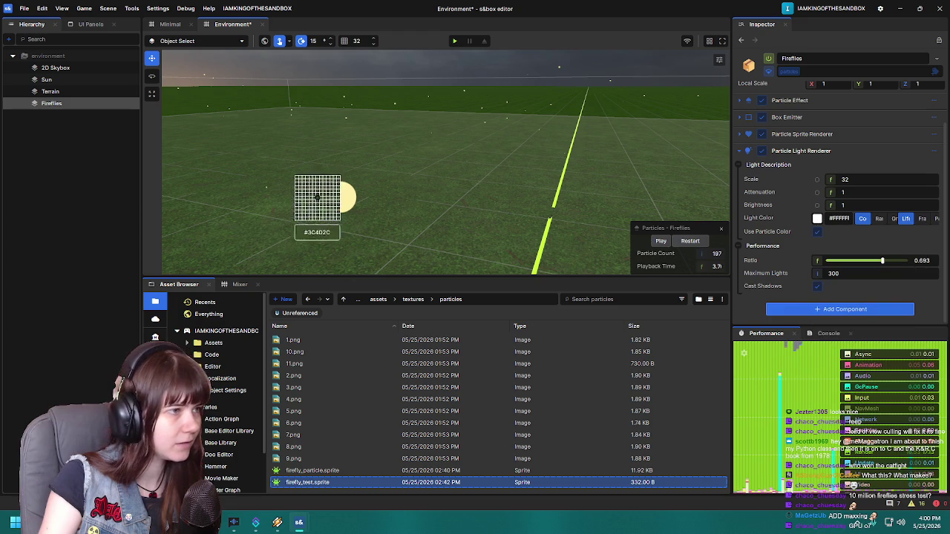
{"action": "left_click", "coordinate": [357, 199]}
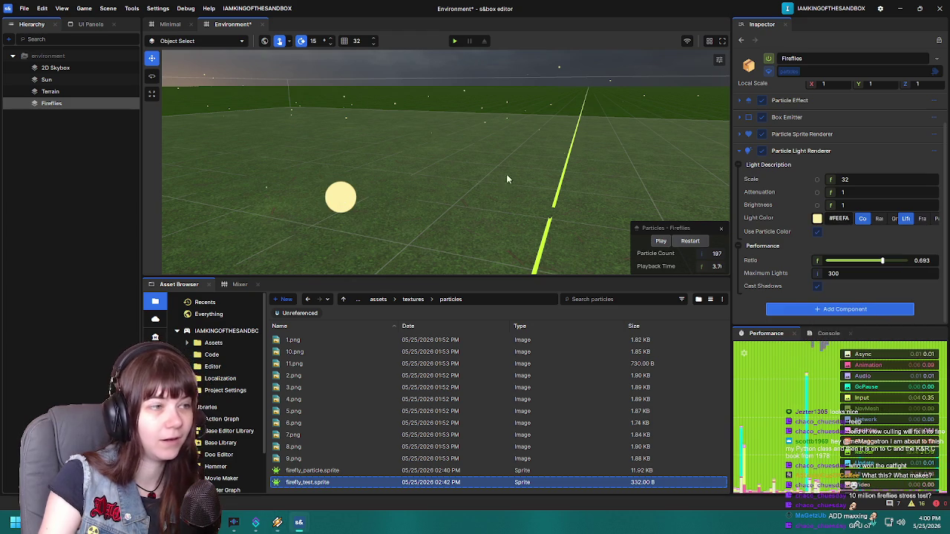
Step: Frame the Fireflies object and look around it in the viewport
{"action": "key", "text": "f"}
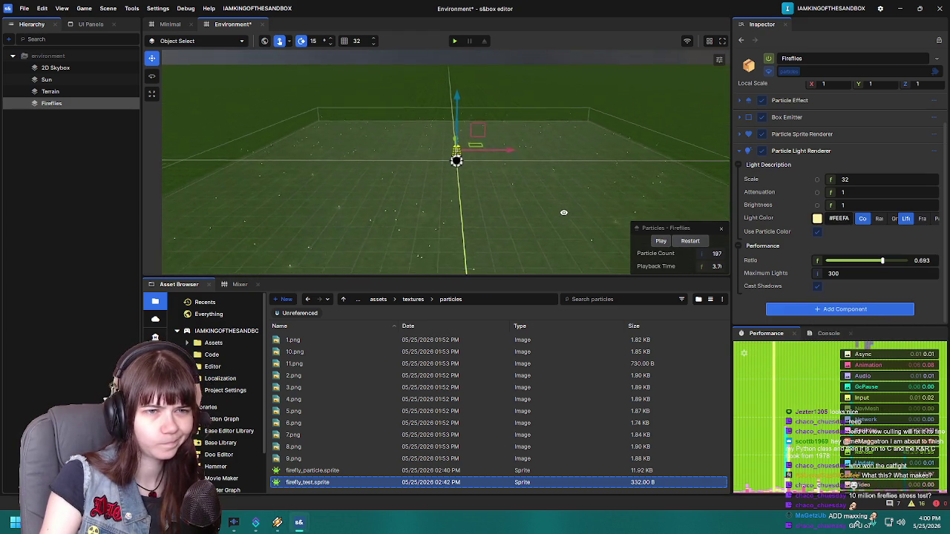
{"action": "mouse_move", "coordinate": [477, 178]}
{"action": "left_mouse_down"}
{"action": "mouse_move", "coordinate": [467, 197]}
{"action": "mouse_move", "coordinate": [480, 206]}
{"action": "mouse_move", "coordinate": [441, 222]}
{"action": "mouse_move", "coordinate": [458, 213]}
{"action": "mouse_move", "coordinate": [475, 231]}
{"action": "mouse_move", "coordinate": [477, 169]}
{"action": "left_mouse_up"}
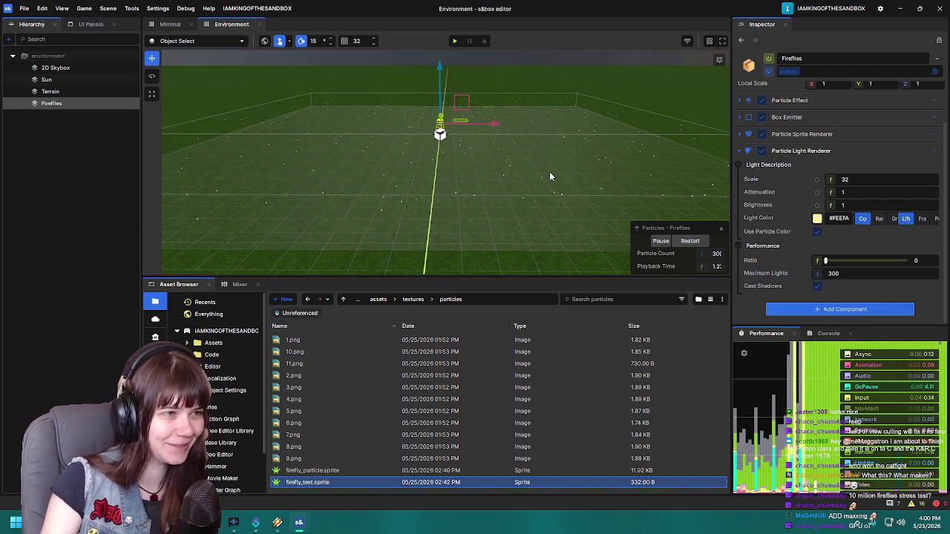
{"action": "right_click", "coordinate": [550, 172]}
{"action": "scroll", "coordinate": [795, 225], "scroll_direction": "up", "scroll_amount": 2}
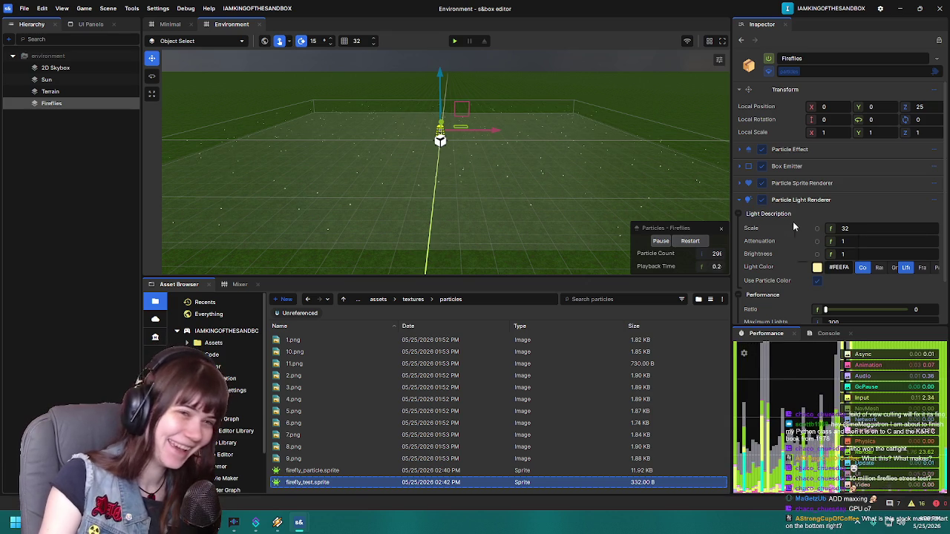
Step: Delete the old firefly_particle.sprite and the ten textures 10.png through 9.png
{"action": "left_click", "coordinate": [329, 470]}
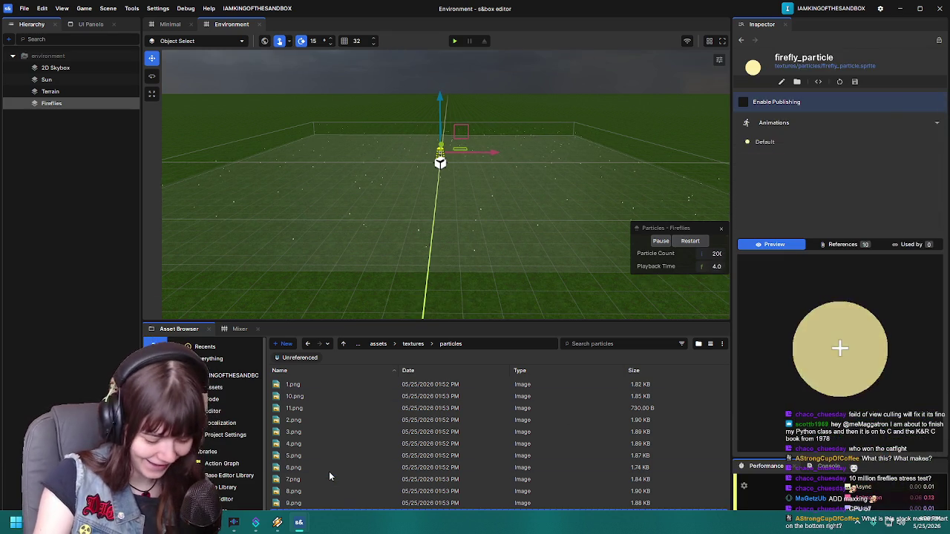
{"action": "key", "text": "Delete"}
{"action": "left_click", "coordinate": [532, 324]}
{"action": "left_click", "coordinate": [336, 397]}
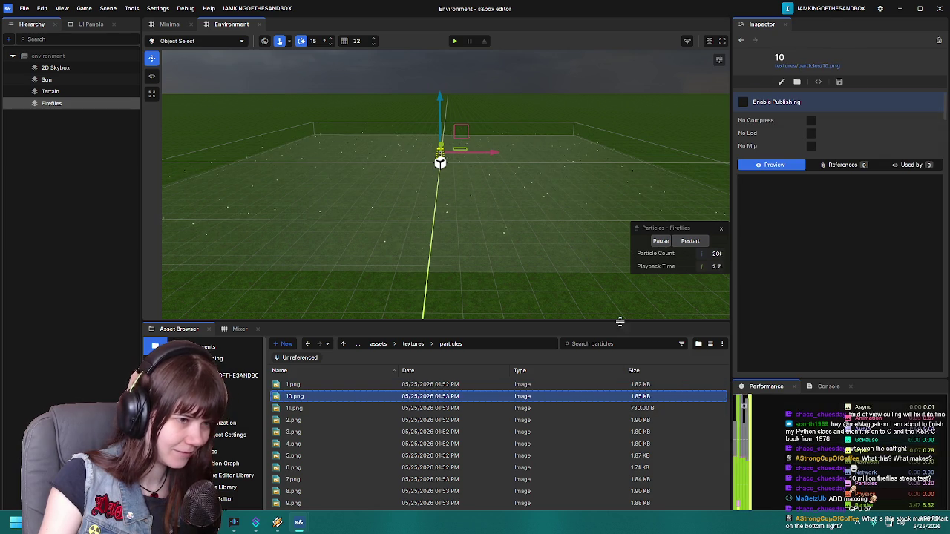
{"action": "left_click_drag", "start_coordinate": [623, 324], "coordinate": [625, 235]}
{"action": "left_click", "coordinate": [347, 413], "text": "shift"}
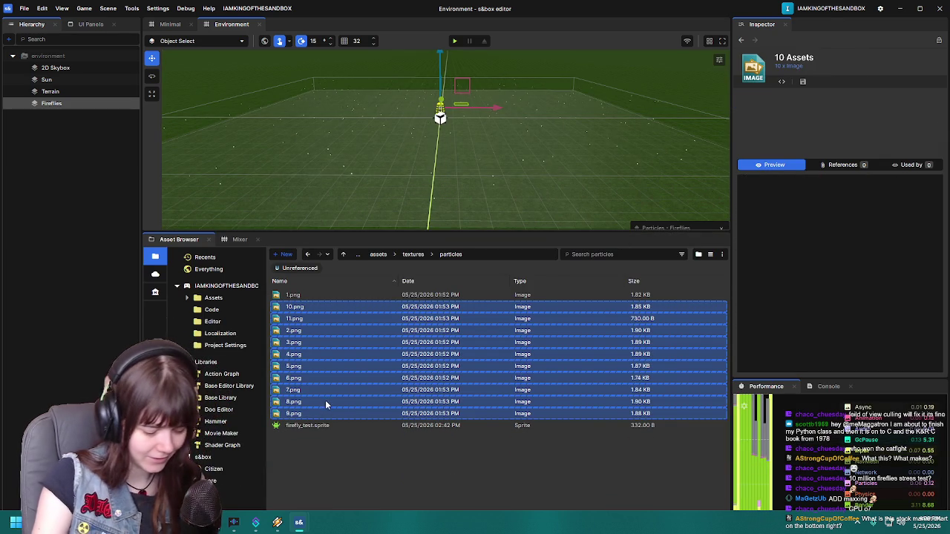
{"action": "key", "text": "Delete"}
{"action": "left_click", "coordinate": [531, 324]}
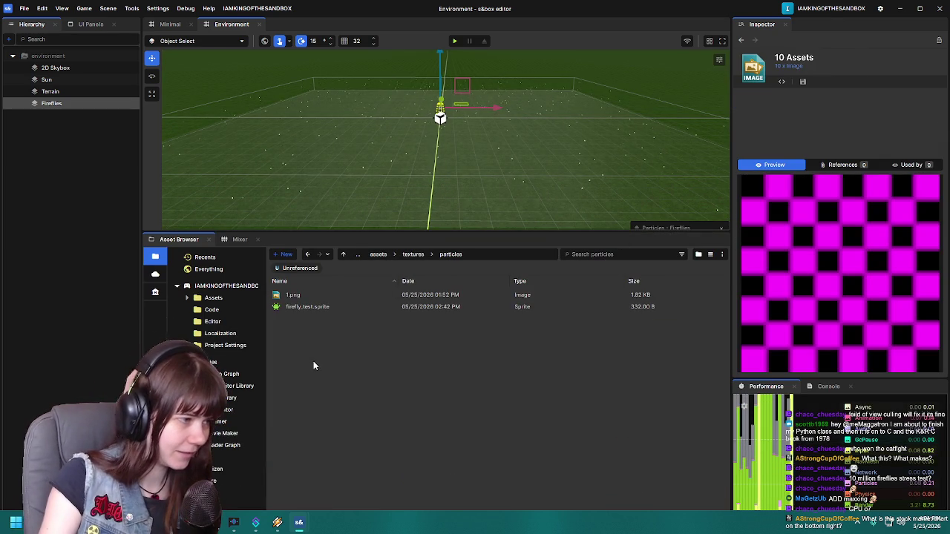
Step: Rename firefly_test.sprite to firefly_particle
{"action": "left_click", "coordinate": [336, 308]}
{"action": "left_click", "coordinate": [310, 311]}
{"action": "key", "text": "BackSpace"}
{"action": "key", "text": "BackSpace"}
{"action": "key", "text": "BackSpace"}
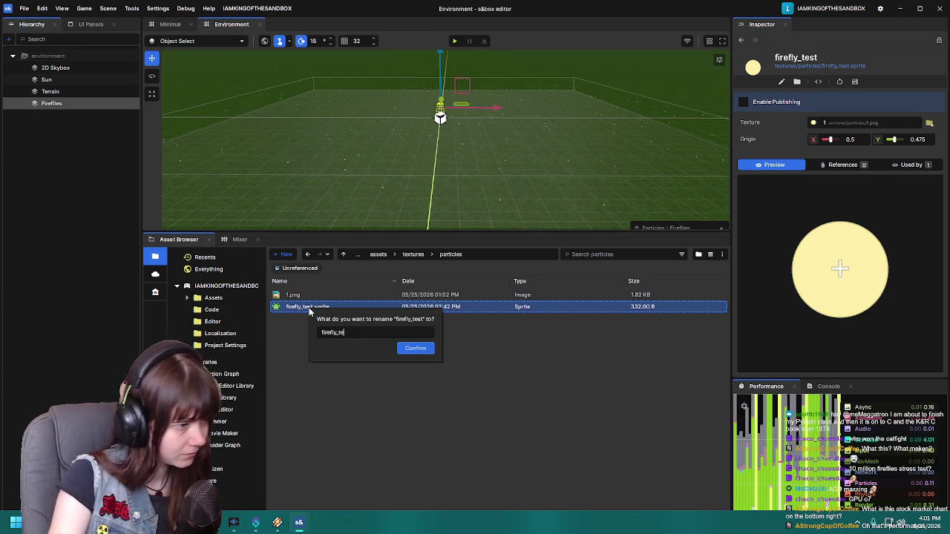
{"action": "type", "text": "particle"}
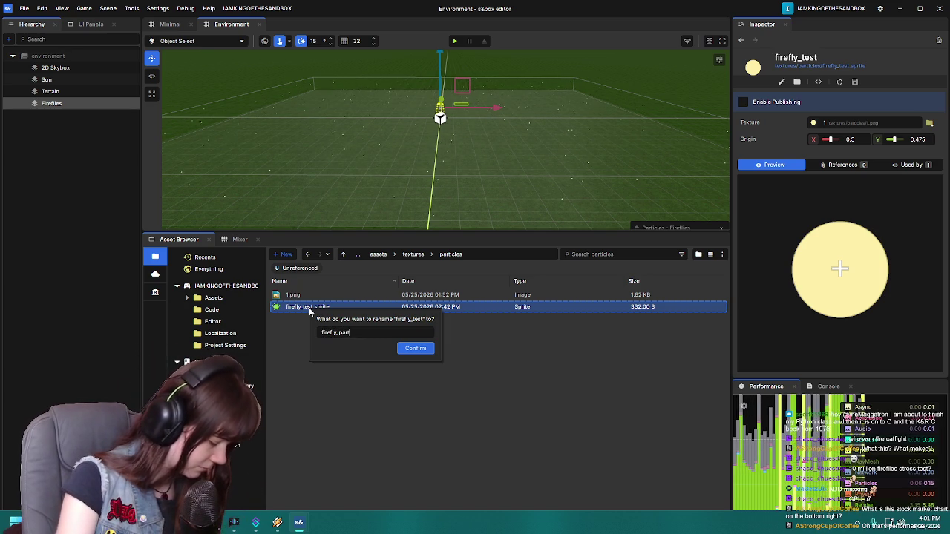
{"action": "key", "text": "Return"}
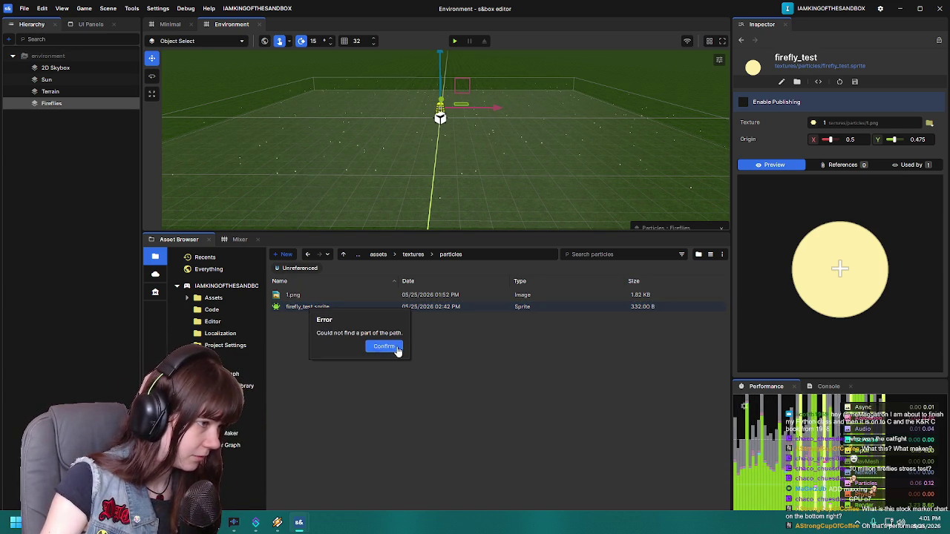
{"action": "left_click", "coordinate": [386, 346]}
{"action": "left_click", "coordinate": [318, 311]}
{"action": "key", "text": "F2"}
{"action": "type", "text": "firefly_partic"}
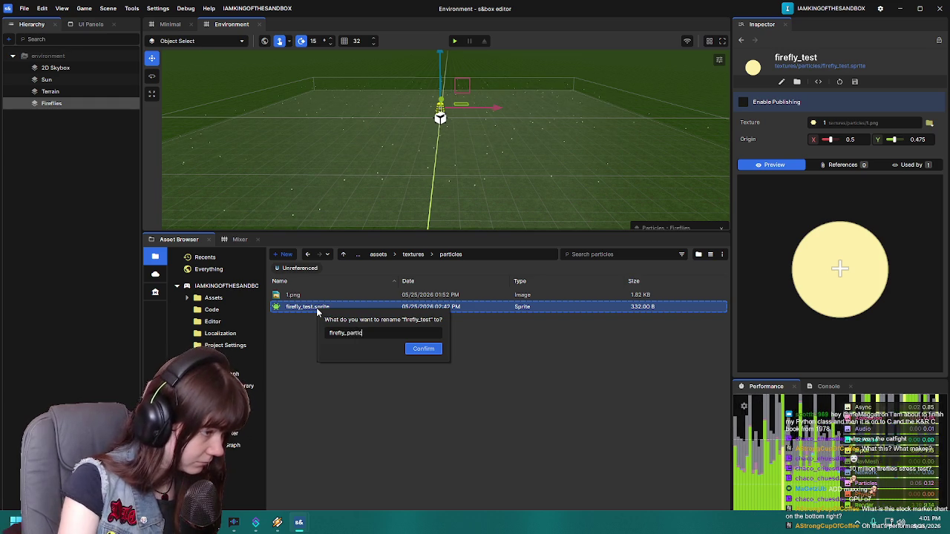
{"action": "type", "text": "le"}
{"action": "key", "text": "Return"}
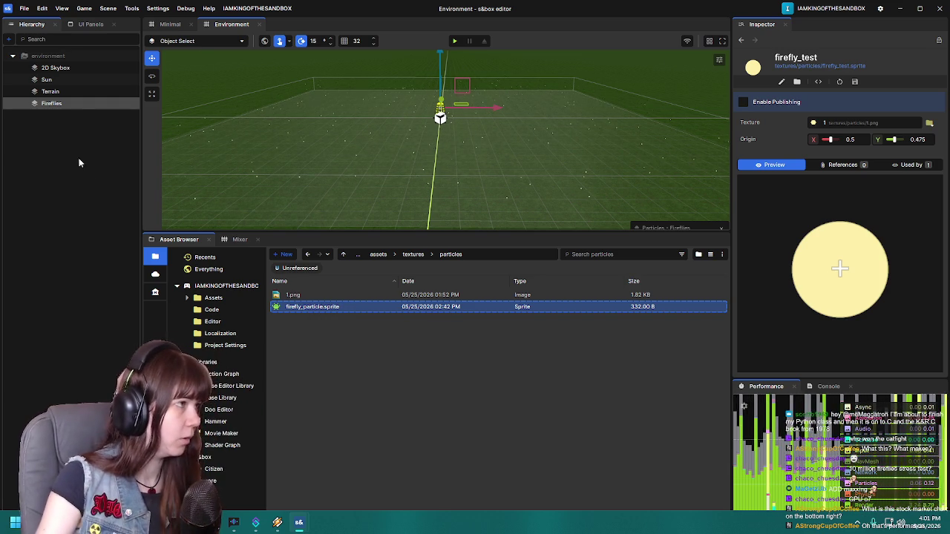
Step: Assign firefly_particle.sprite to the Fireflies Particle Sprite Renderer's Sprite field
{"action": "left_click", "coordinate": [46, 105]}
{"action": "left_click", "coordinate": [747, 151]}
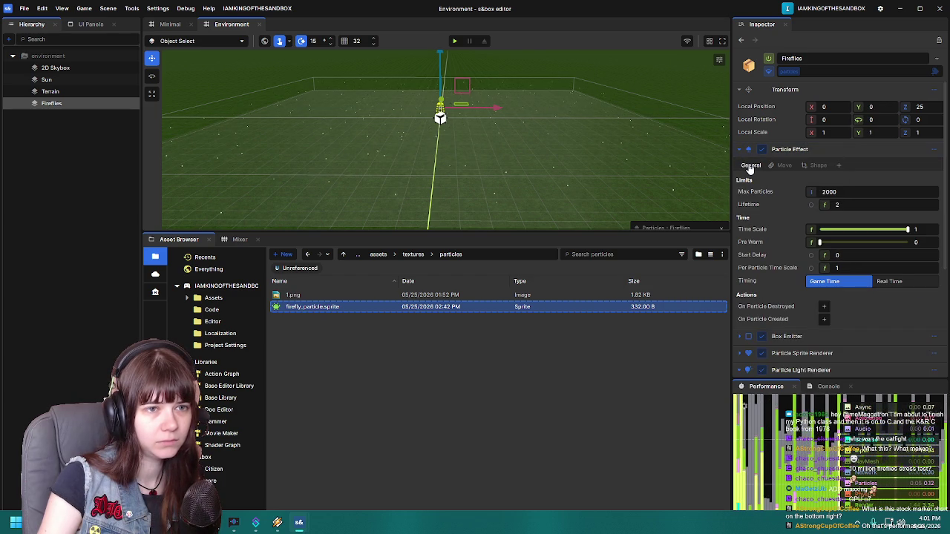
{"action": "scroll", "coordinate": [776, 245], "scroll_direction": "down", "scroll_amount": 3}
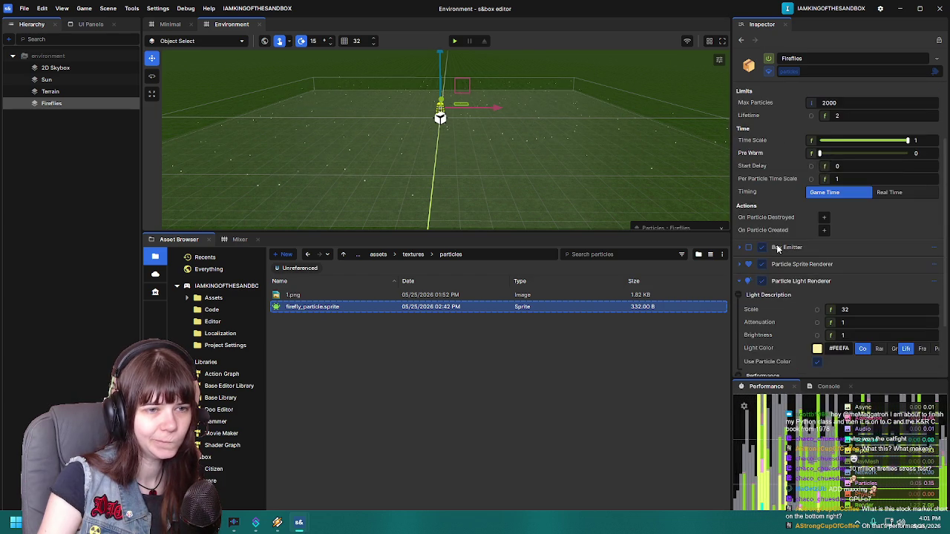
{"action": "scroll", "coordinate": [772, 245], "scroll_direction": "up", "scroll_amount": 3}
{"action": "left_click", "coordinate": [740, 151]}
{"action": "left_click", "coordinate": [738, 184]}
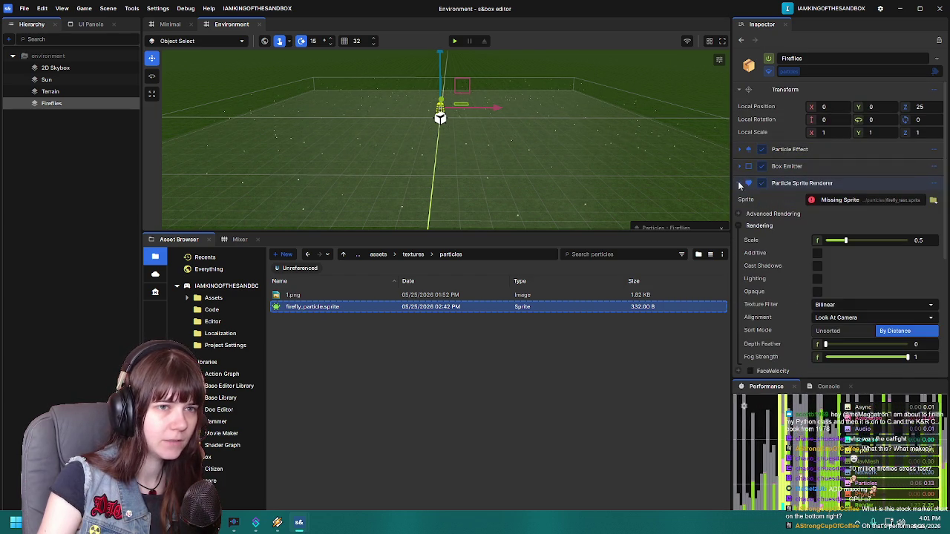
{"action": "left_click_drag", "start_coordinate": [389, 312], "coordinate": [842, 201]}
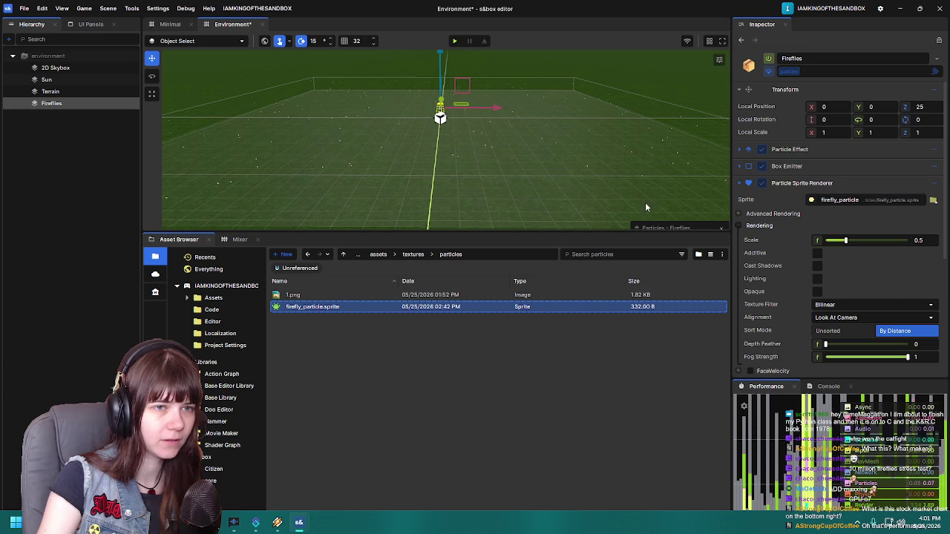
Step: Collapse the Particle Sprite Renderer and expand the Particle Effect settings
{"action": "right_click", "coordinate": [519, 167]}
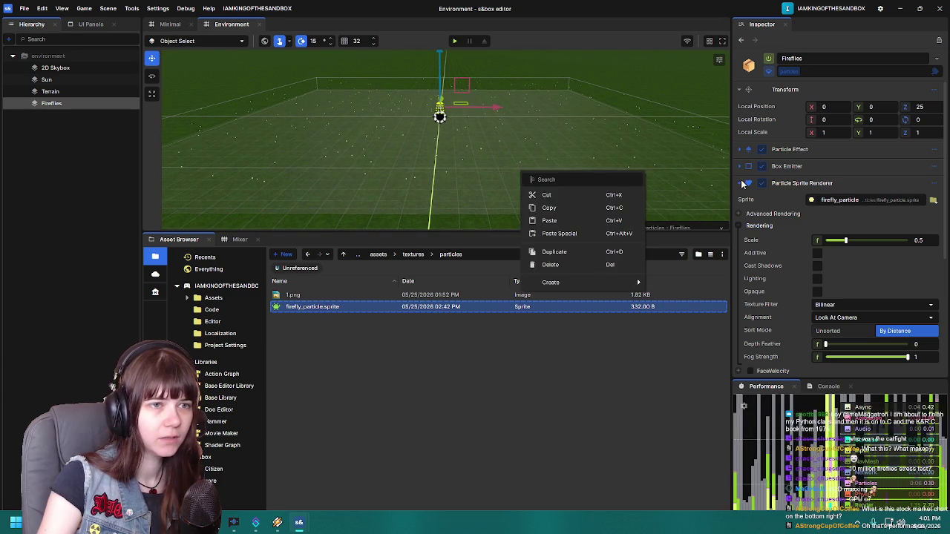
{"action": "left_click", "coordinate": [741, 184]}
{"action": "left_click", "coordinate": [740, 200]}
{"action": "right_click", "coordinate": [410, 378]}
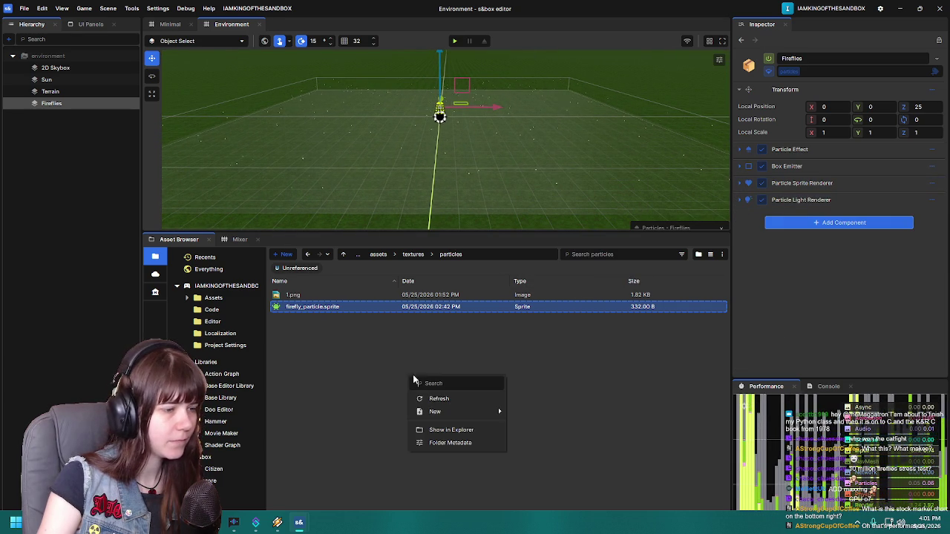
{"action": "left_click", "coordinate": [740, 150]}
{"action": "left_click", "coordinate": [741, 149]}
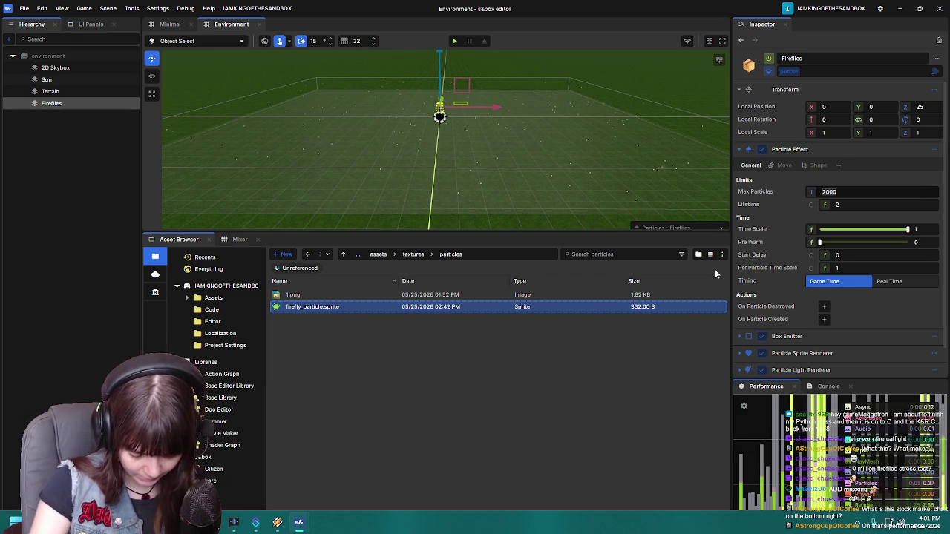
Step: Set the Particle Effect's Max Particles to 10000000 and save the scene
{"action": "type", "text": "10"}
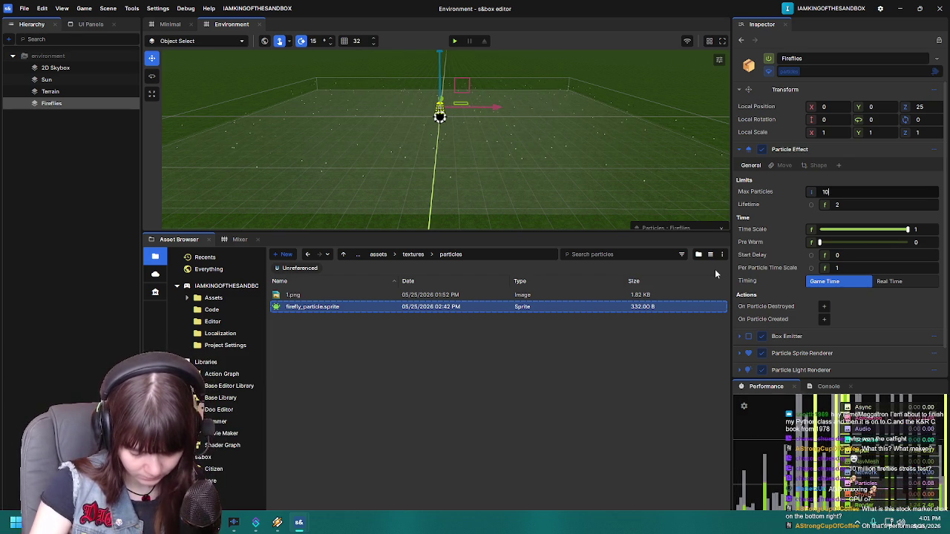
{"action": "type", "text": "000"}
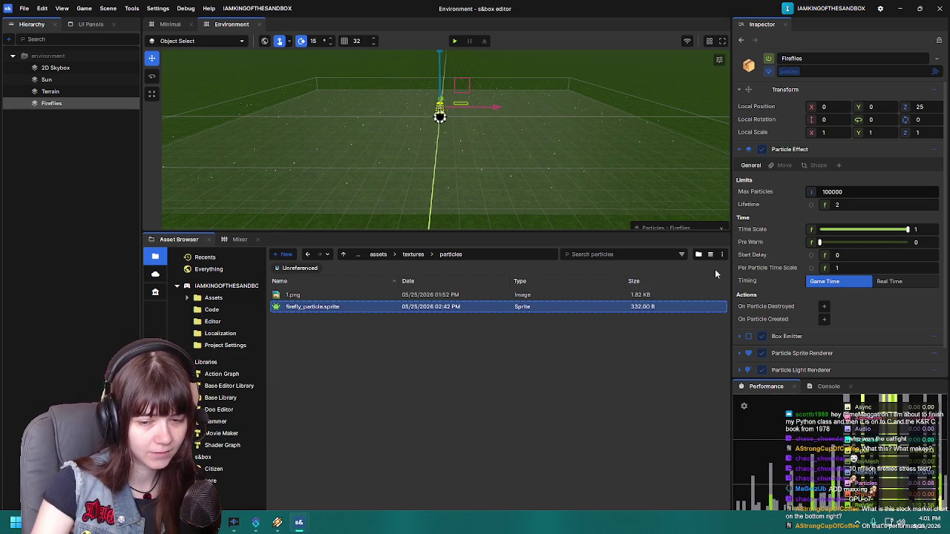
{"action": "type", "text": "00"}
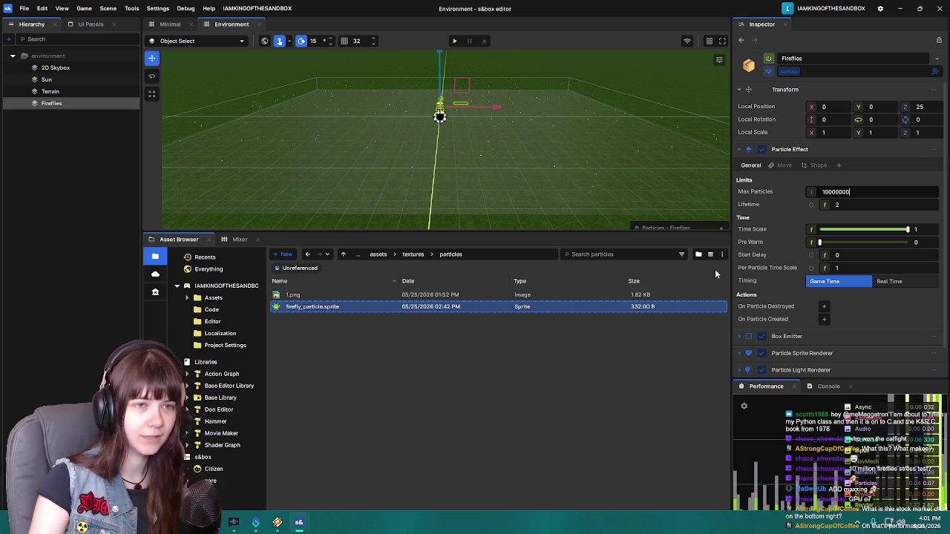
{"action": "right_click", "coordinate": [610, 152]}
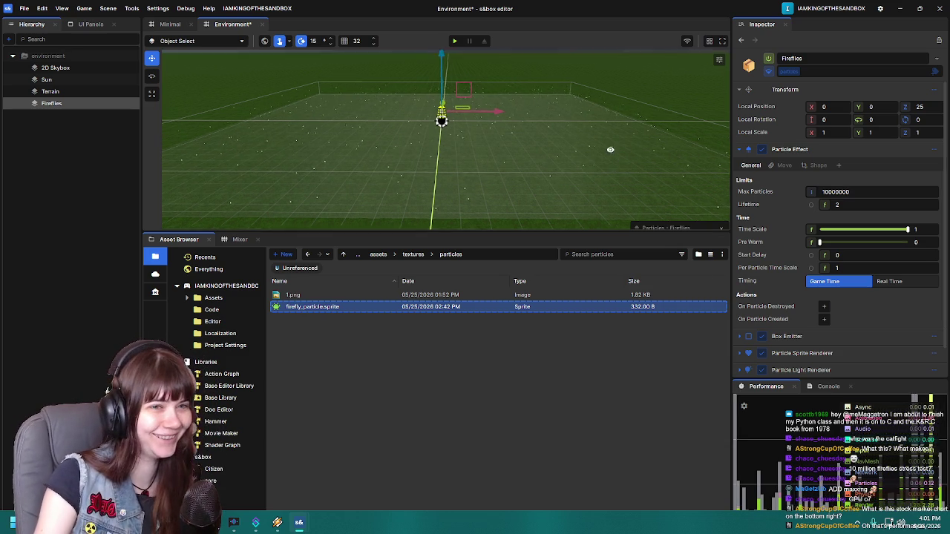
{"action": "key", "text": "ctrl+s"}
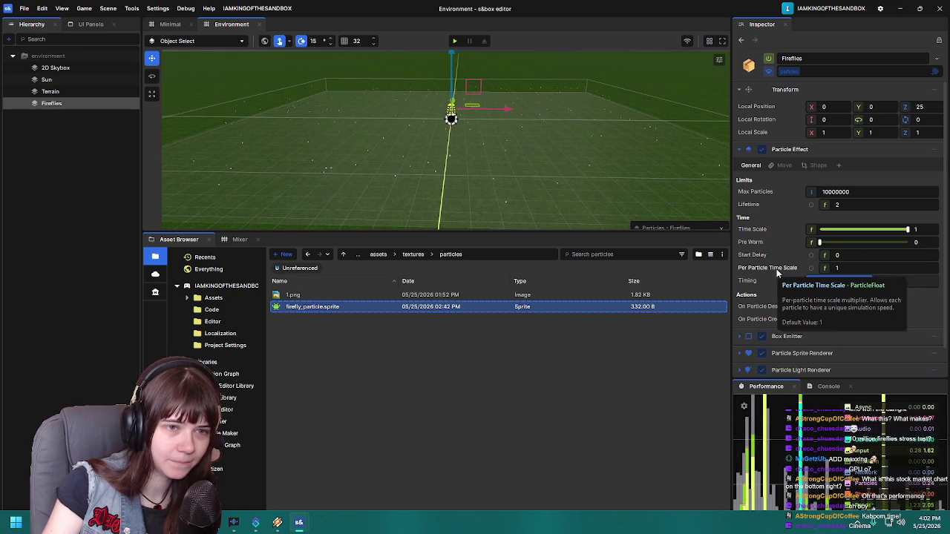
Step: Look through the Fireflies particle light and sprite rendering settings, then collapse them
{"action": "scroll", "coordinate": [772, 312], "scroll_direction": "down", "scroll_amount": 1}
{"action": "left_click", "coordinate": [737, 340]}
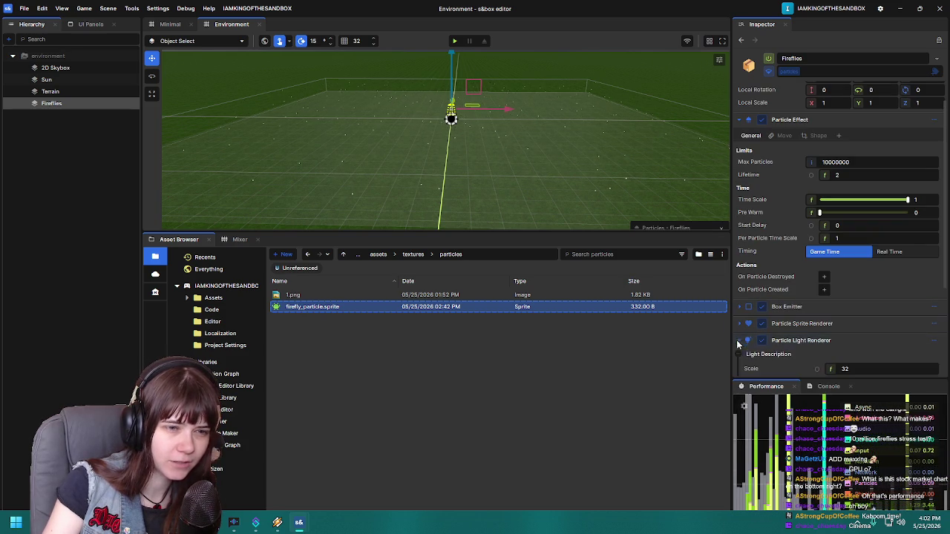
{"action": "scroll", "coordinate": [746, 327], "scroll_direction": "down", "scroll_amount": 2}
{"action": "left_click", "coordinate": [737, 280]}
{"action": "left_click", "coordinate": [738, 328]}
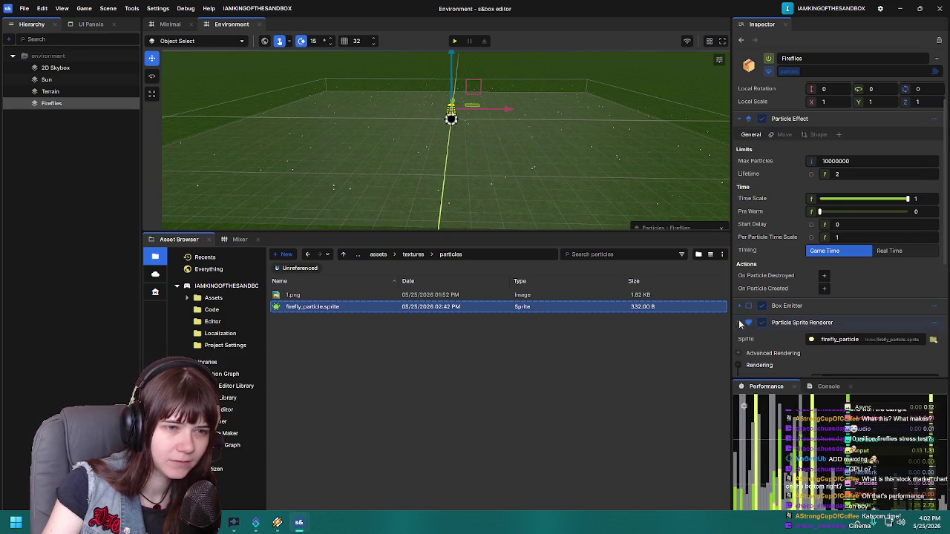
{"action": "scroll", "coordinate": [809, 276], "scroll_direction": "down", "scroll_amount": 2}
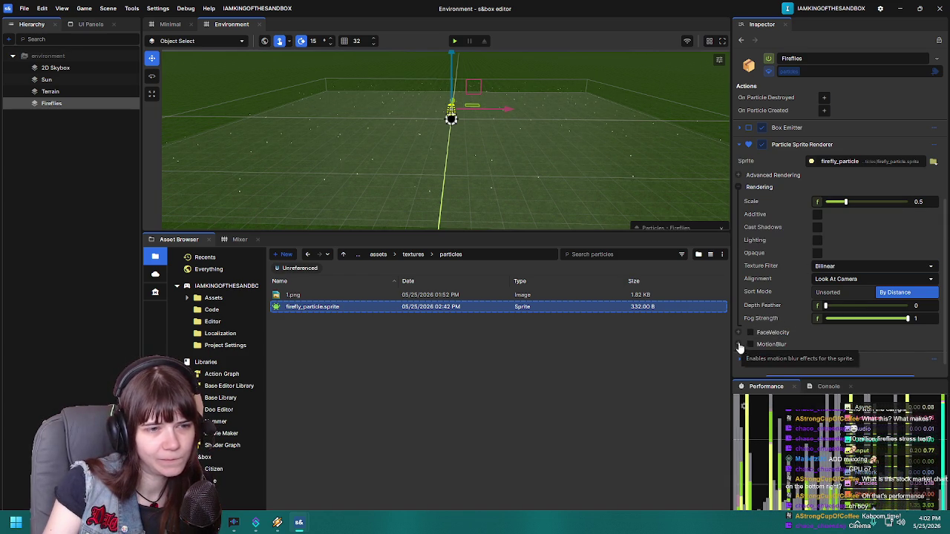
{"action": "scroll", "coordinate": [751, 318], "scroll_direction": "down", "scroll_amount": 1}
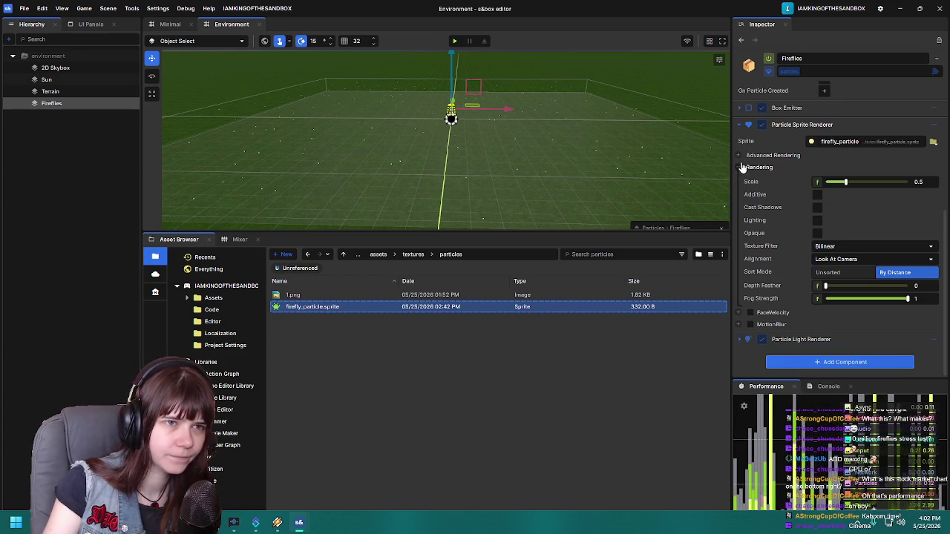
{"action": "left_click", "coordinate": [739, 125]}
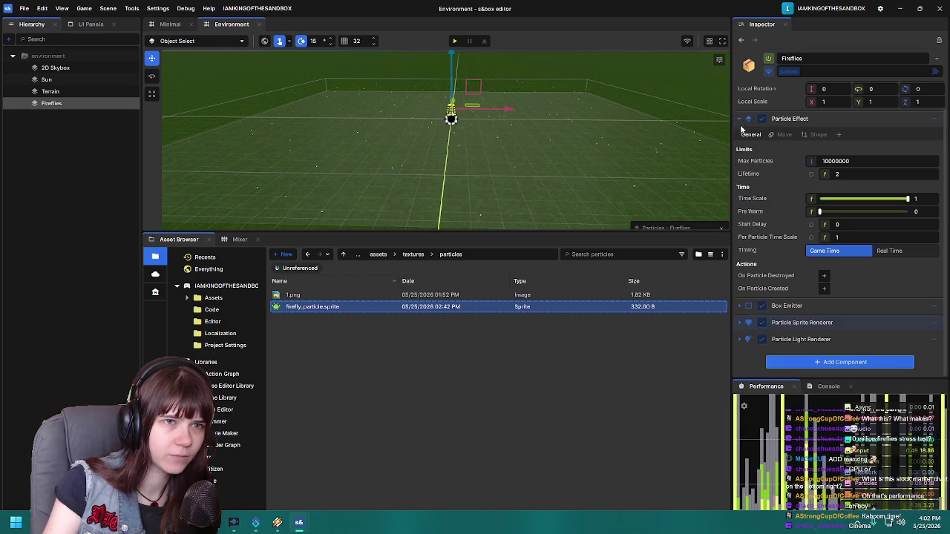
Step: Expand the Box Emitter and set Initial Burst to 10000
{"action": "left_click", "coordinate": [744, 310]}
{"action": "scroll", "coordinate": [791, 207], "scroll_direction": "down", "scroll_amount": 5}
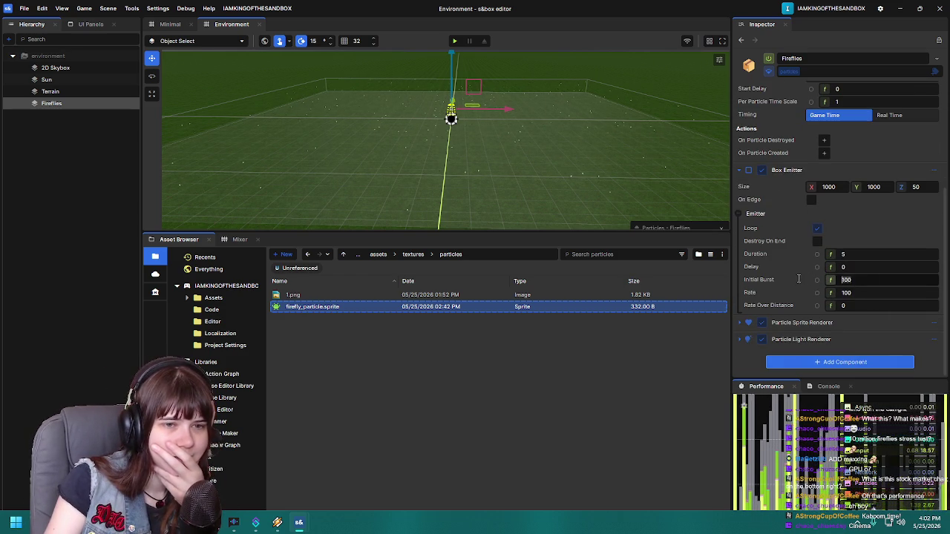
{"action": "type", "text": "10000"}
{"action": "key", "text": "Return"}
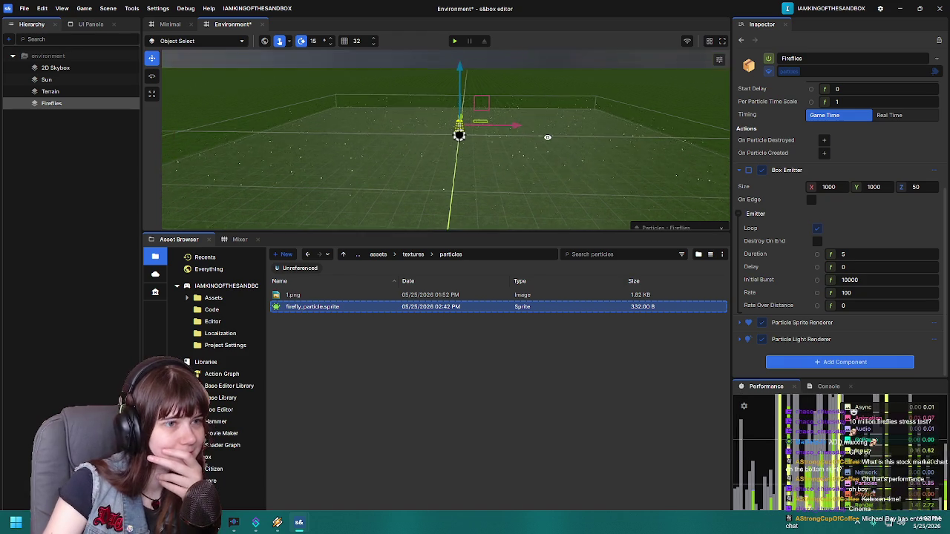
{"action": "scroll", "coordinate": [547, 137], "scroll_direction": "down", "scroll_amount": 2}
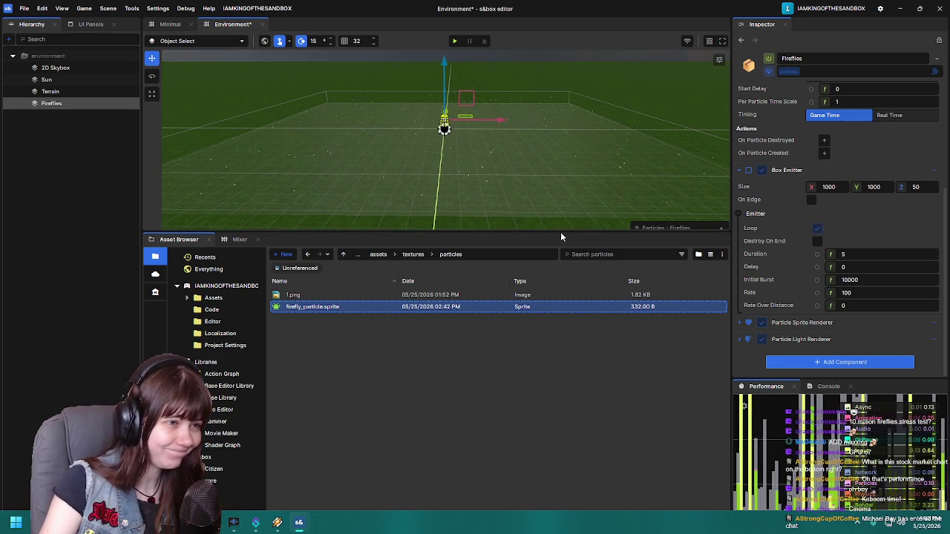
Step: Enlarge the scene view, set Rate to 10000, and orbit across the denser firefly field
{"action": "mouse_move", "coordinate": [560, 232]}
{"action": "left_mouse_down"}
{"action": "mouse_move", "coordinate": [544, 299]}
{"action": "mouse_move", "coordinate": [540, 408]}
{"action": "left_mouse_up"}
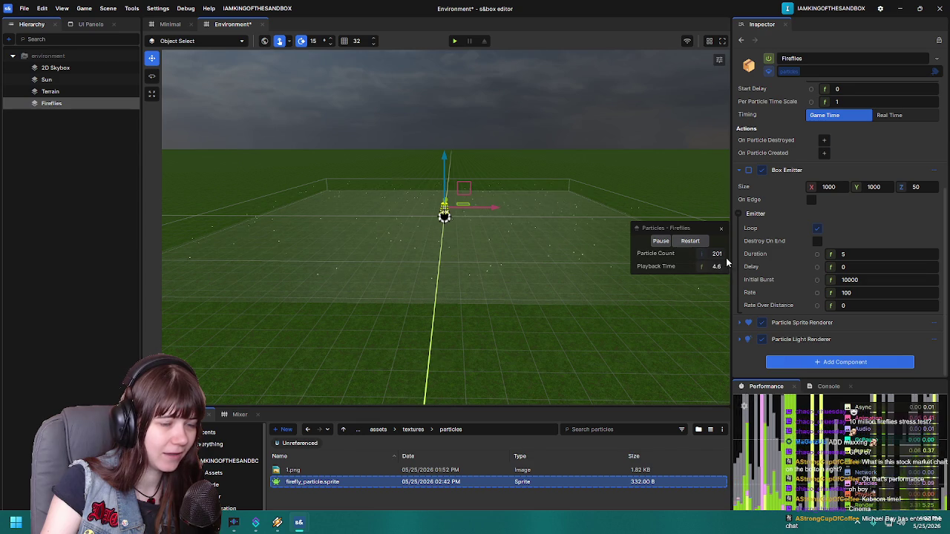
{"action": "mouse_move", "coordinate": [557, 248]}
{"action": "left_mouse_down"}
{"action": "mouse_move", "coordinate": [555, 201]}
{"action": "mouse_move", "coordinate": [530, 195]}
{"action": "mouse_move", "coordinate": [549, 187]}
{"action": "left_mouse_up"}
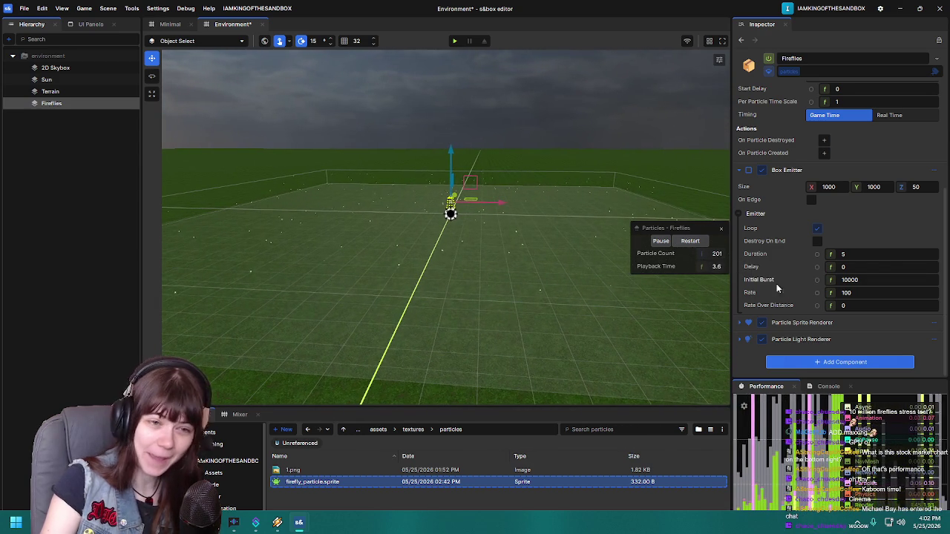
{"action": "type", "text": "10000"}
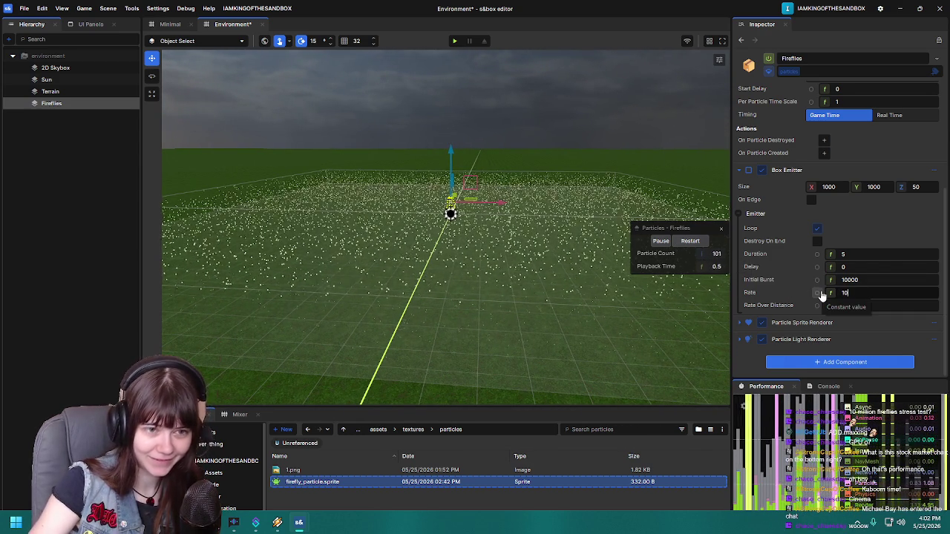
{"action": "left_click_drag", "start_coordinate": [480, 285], "coordinate": [540, 231]}
{"action": "mouse_move", "coordinate": [423, 261]}
{"action": "left_mouse_down"}
{"action": "mouse_move", "coordinate": [492, 270]}
{"action": "mouse_move", "coordinate": [547, 252]}
{"action": "mouse_move", "coordinate": [557, 286]}
{"action": "mouse_move", "coordinate": [562, 273]}
{"action": "left_mouse_up"}
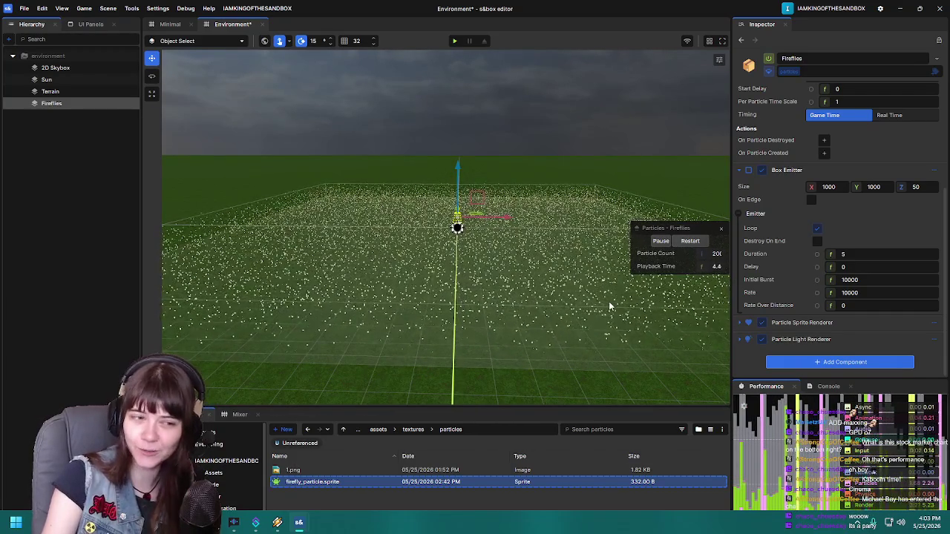
{"action": "mouse_move", "coordinate": [608, 304]}
{"action": "left_mouse_down"}
{"action": "mouse_move", "coordinate": [552, 297]}
{"action": "mouse_move", "coordinate": [588, 307]}
{"action": "mouse_move", "coordinate": [532, 278]}
{"action": "left_mouse_up"}
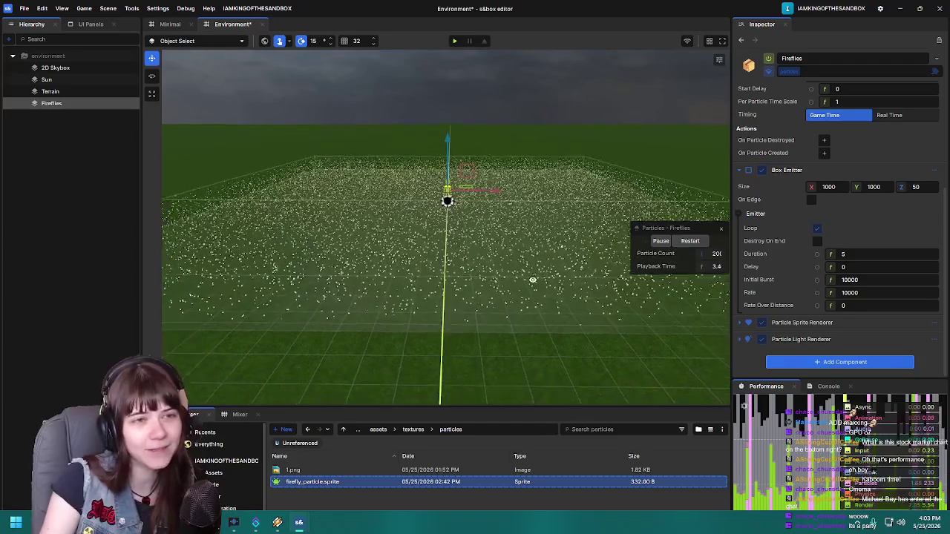
Step: Set the Box Emitter Size X and Y to 100000 and orbit to view the spread fireflies
{"action": "scroll", "coordinate": [787, 203], "scroll_direction": "up", "scroll_amount": 5}
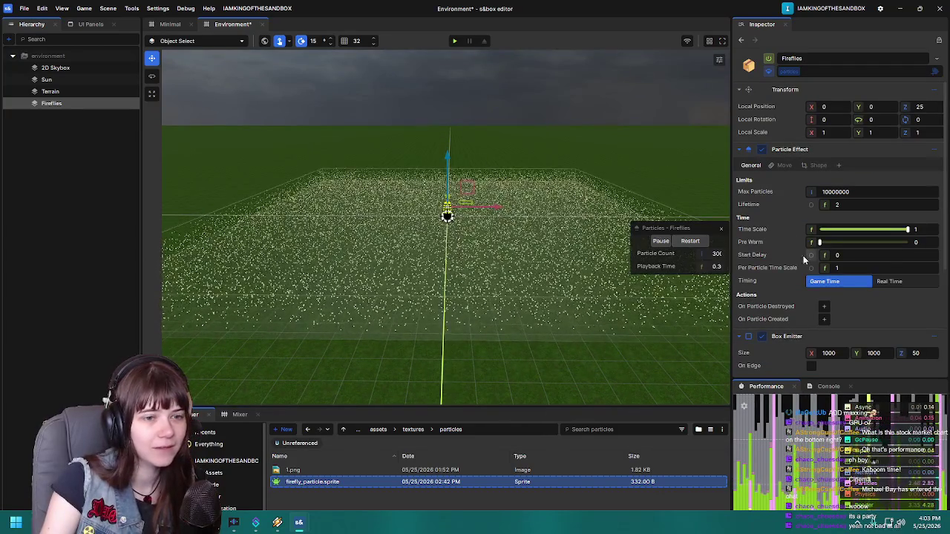
{"action": "scroll", "coordinate": [781, 248], "scroll_direction": "down", "scroll_amount": 3}
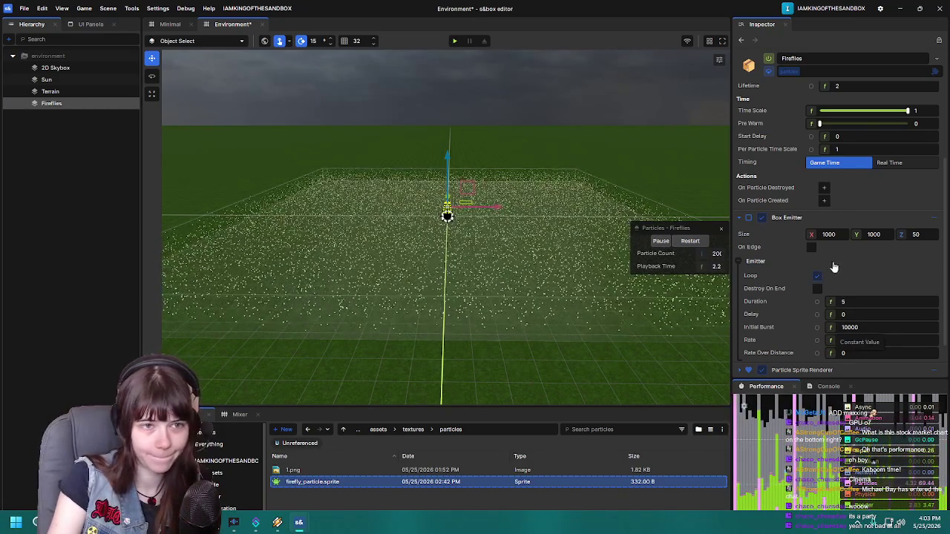
{"action": "double_click", "coordinate": [827, 235]}
{"action": "type", "text": "100"}
{"action": "key", "text": "Return"}
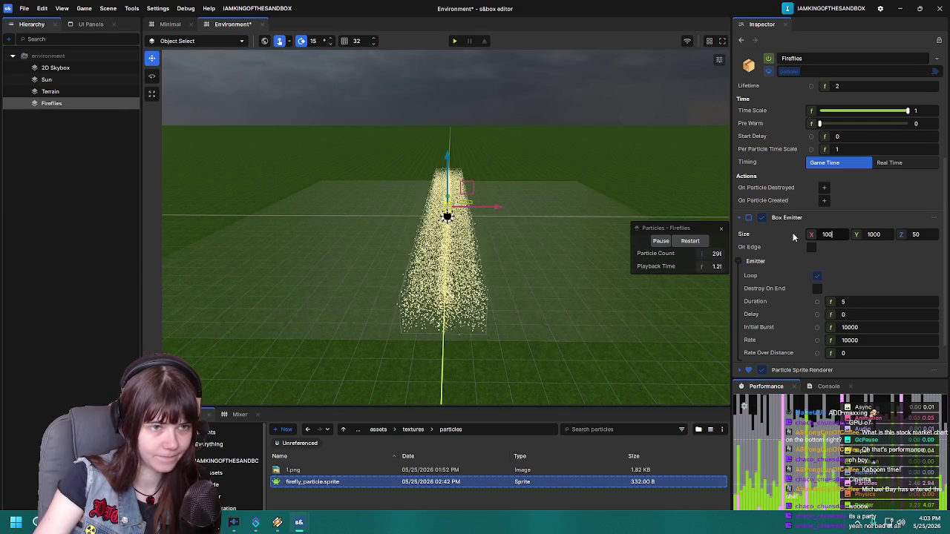
{"action": "type", "text": "000"}
{"action": "key", "text": "Tab"}
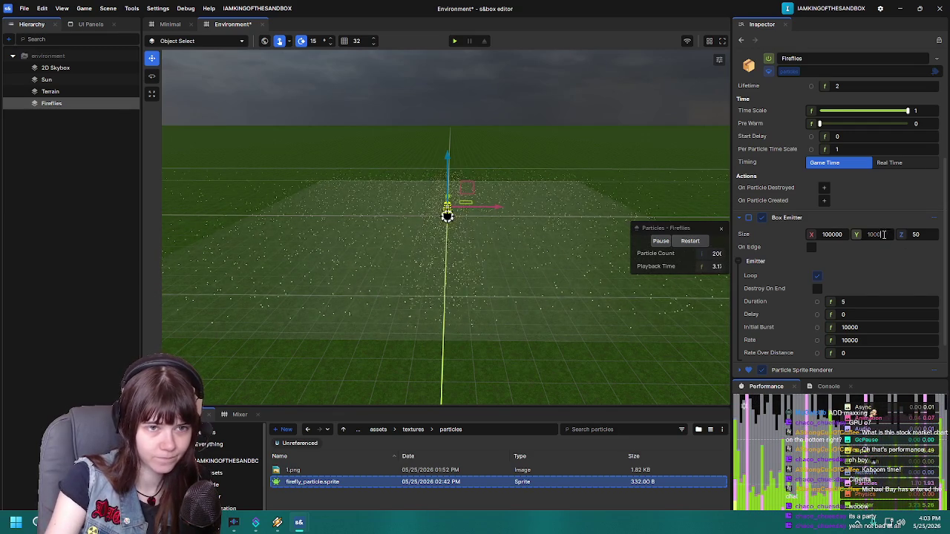
{"action": "type", "text": "10000"}
{"action": "left_click_drag", "start_coordinate": [476, 263], "coordinate": [417, 263]}
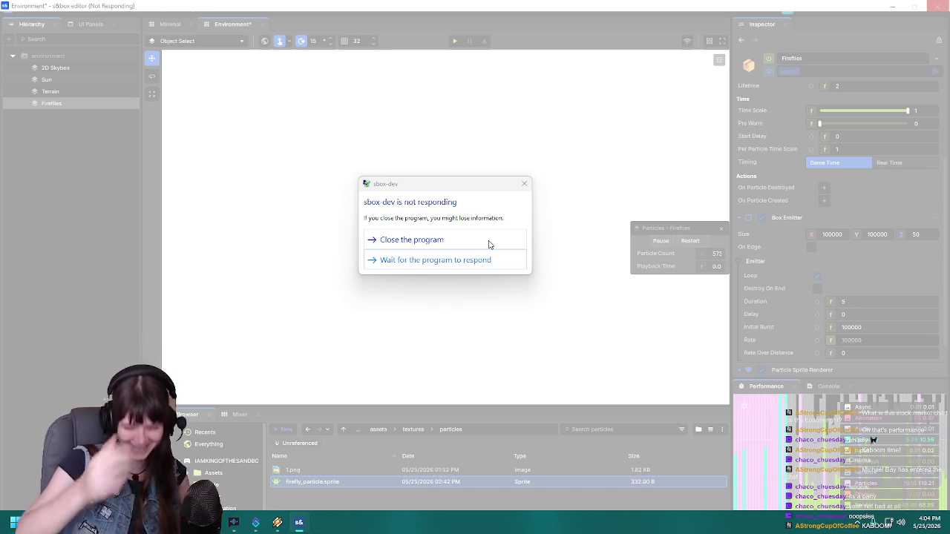
Step: Force-close the frozen editor, relaunch the latest project, and empty the 12-item Recycle Bin
{"action": "left_click", "coordinate": [488, 245]}
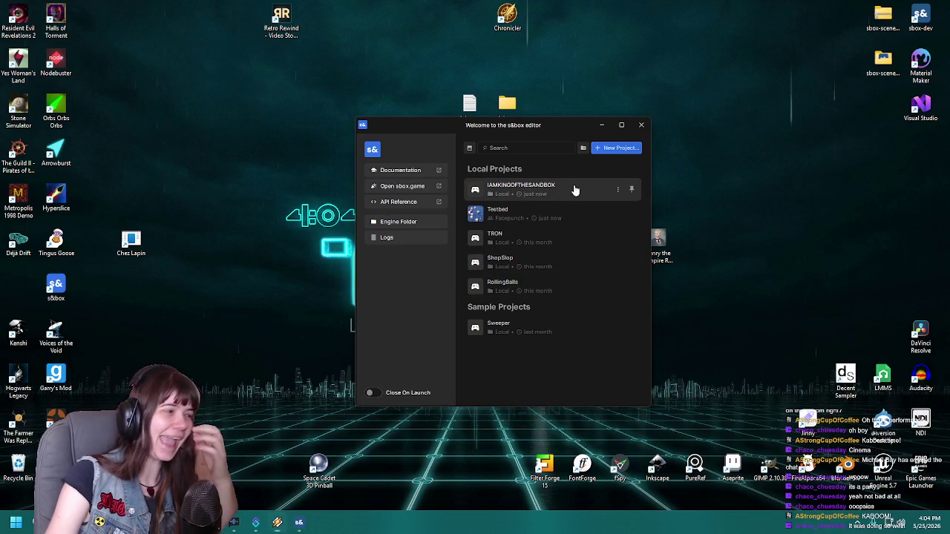
{"action": "left_click", "coordinate": [572, 189]}
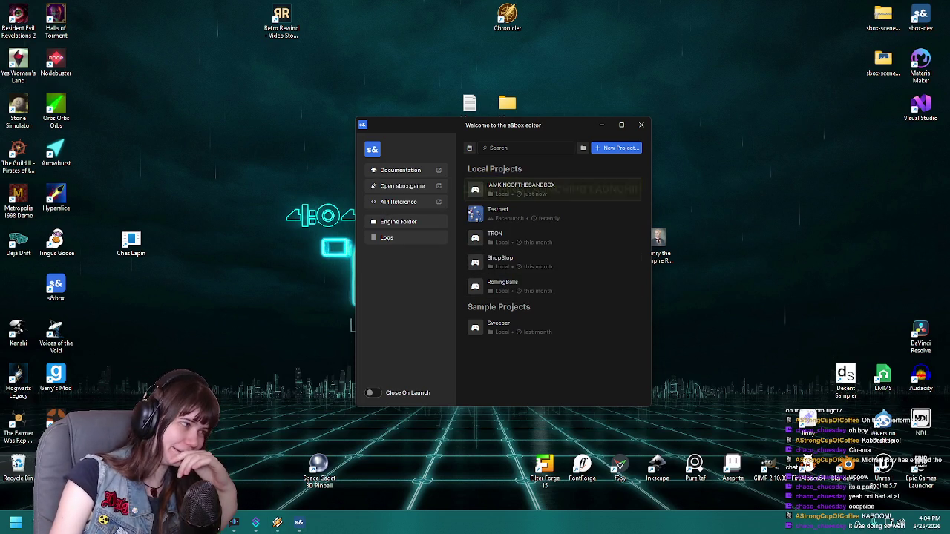
{"action": "right_click", "coordinate": [18, 466]}
{"action": "left_click", "coordinate": [75, 392]}
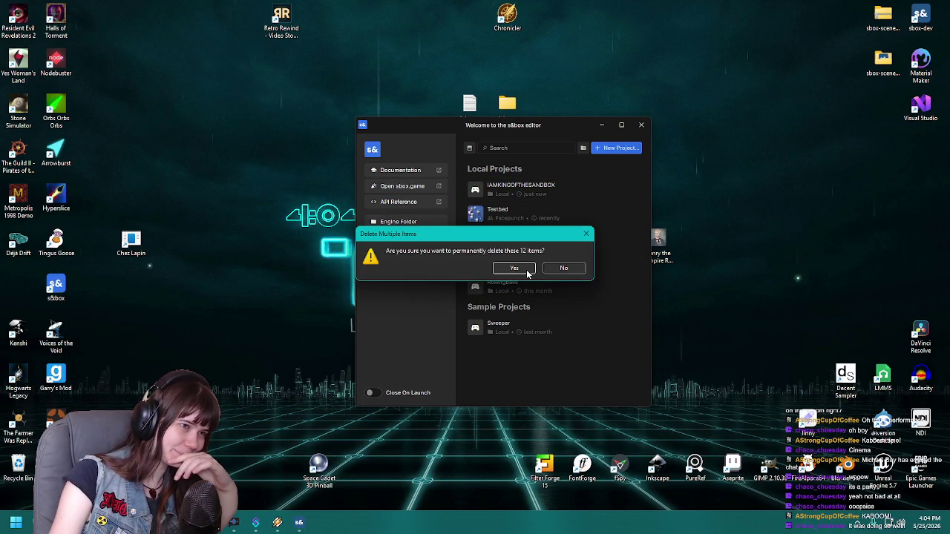
{"action": "left_click", "coordinate": [512, 268]}
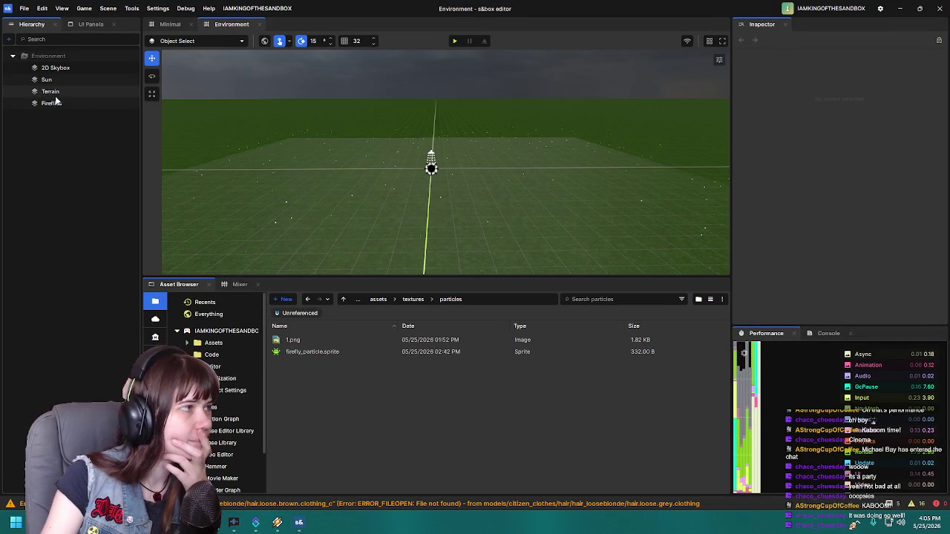
Step: Select Fireflies, give the Inspector more room, and move the particle stats overlay up-left
{"action": "left_click", "coordinate": [52, 103]}
{"action": "scroll", "coordinate": [780, 233], "scroll_direction": "down", "scroll_amount": 10}
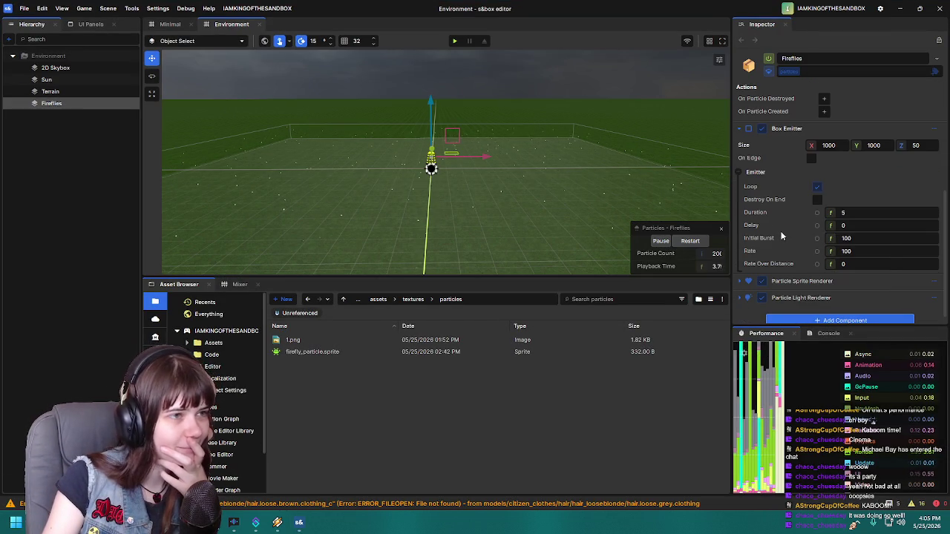
{"action": "left_click_drag", "start_coordinate": [575, 181], "coordinate": [543, 198]}
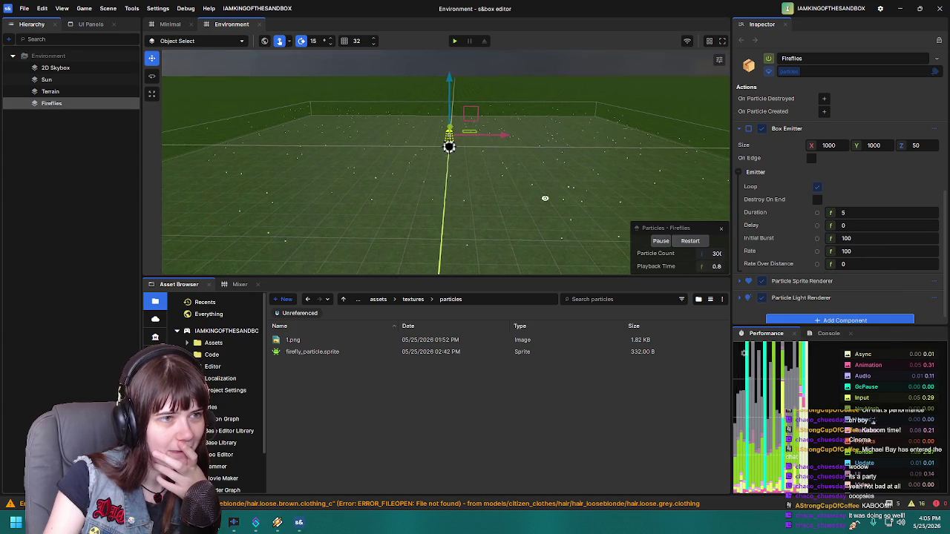
{"action": "scroll", "coordinate": [762, 233], "scroll_direction": "up", "scroll_amount": 3}
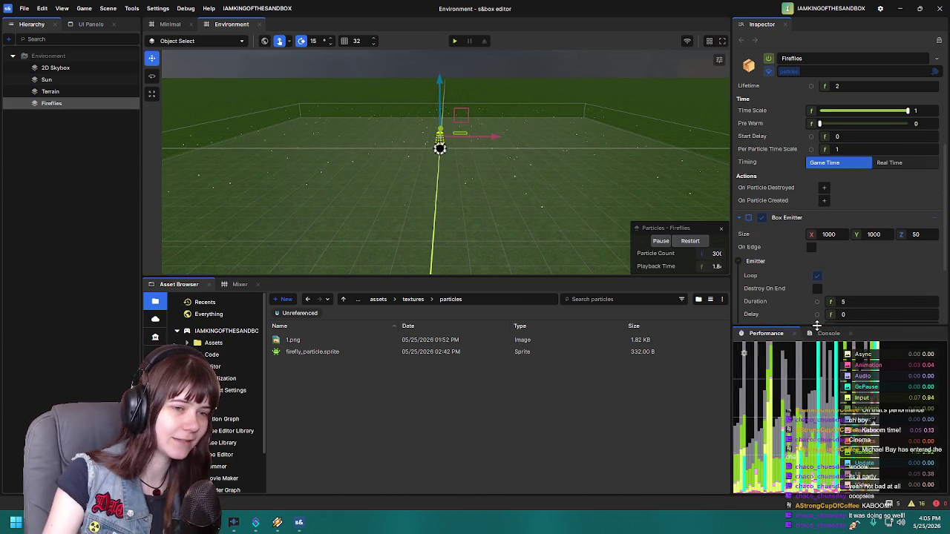
{"action": "left_click_drag", "start_coordinate": [816, 325], "coordinate": [816, 377]}
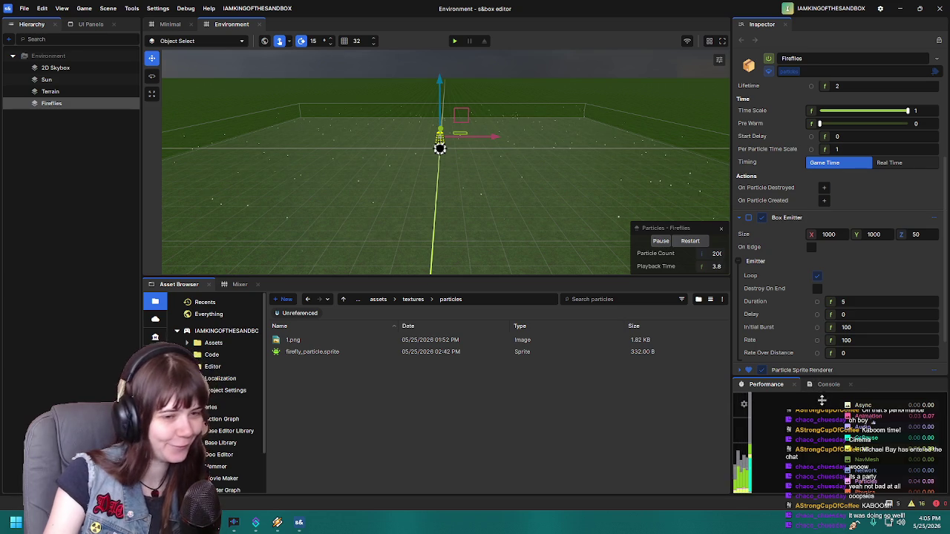
{"action": "scroll", "coordinate": [784, 275], "scroll_direction": "down", "scroll_amount": 1}
{"action": "scroll", "coordinate": [789, 324], "scroll_direction": "down", "scroll_amount": 3}
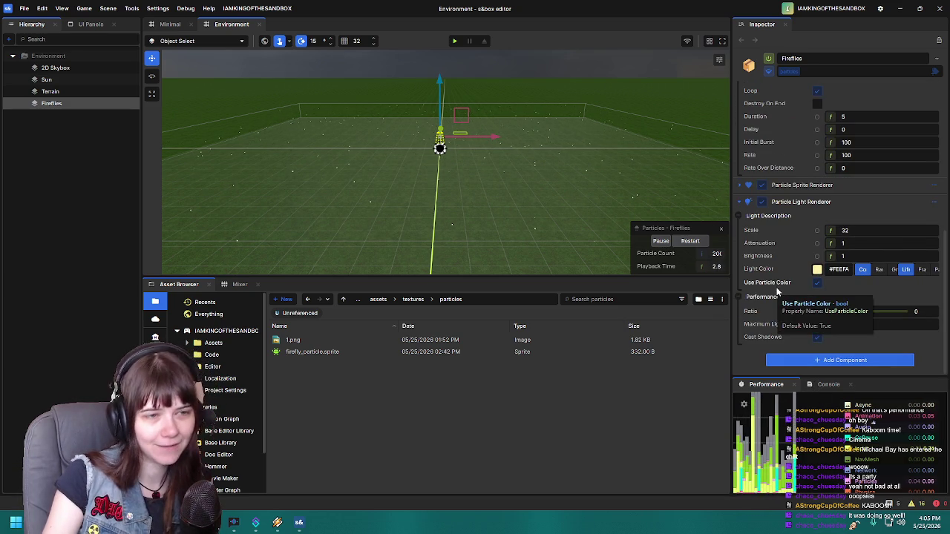
{"action": "mouse_move", "coordinate": [579, 186]}
{"action": "left_mouse_down"}
{"action": "mouse_move", "coordinate": [547, 166]}
{"action": "mouse_move", "coordinate": [577, 184]}
{"action": "left_mouse_up"}
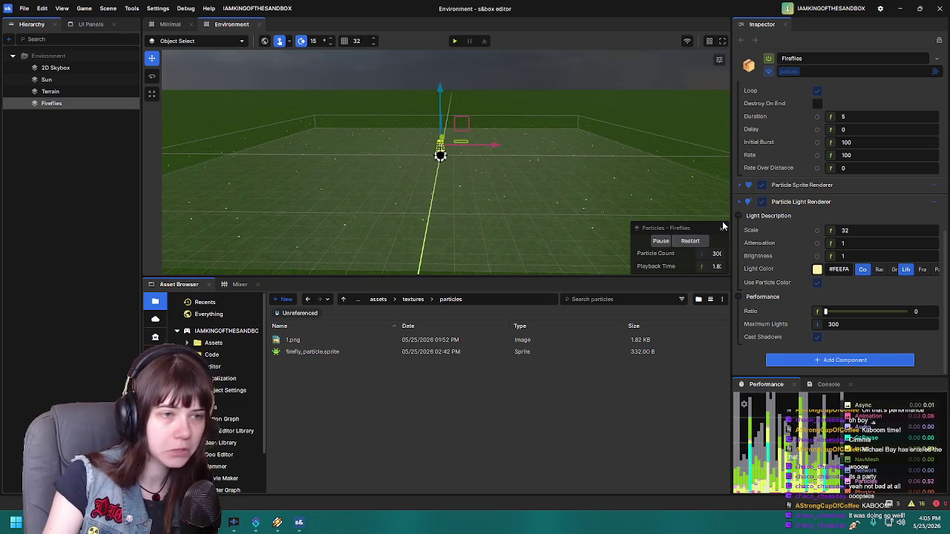
{"action": "left_click_drag", "start_coordinate": [678, 226], "coordinate": [639, 213]}
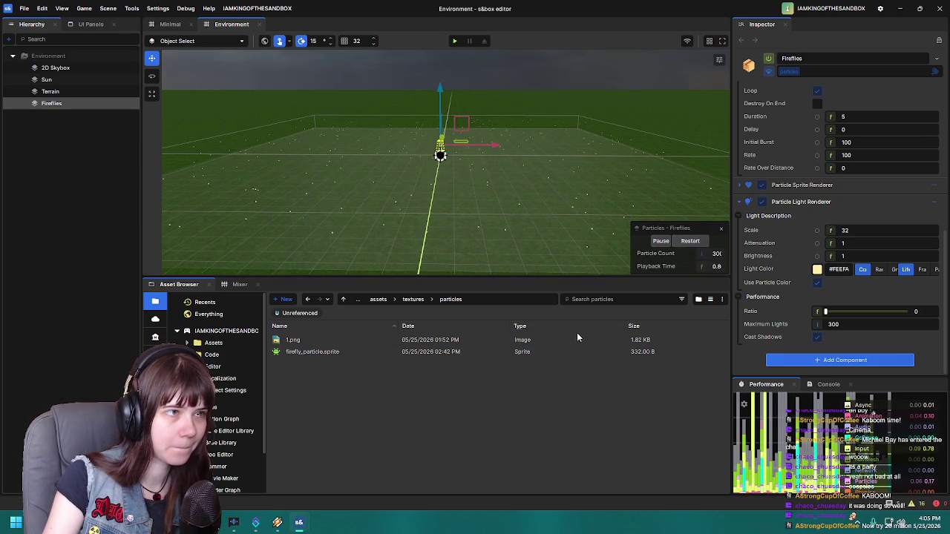
Step: Change the Fireflies Emitter Rate from 100 to 1000
{"action": "mouse_move", "coordinate": [519, 195]}
{"action": "left_mouse_down"}
{"action": "mouse_move", "coordinate": [505, 195]}
{"action": "mouse_move", "coordinate": [525, 204]}
{"action": "left_mouse_up"}
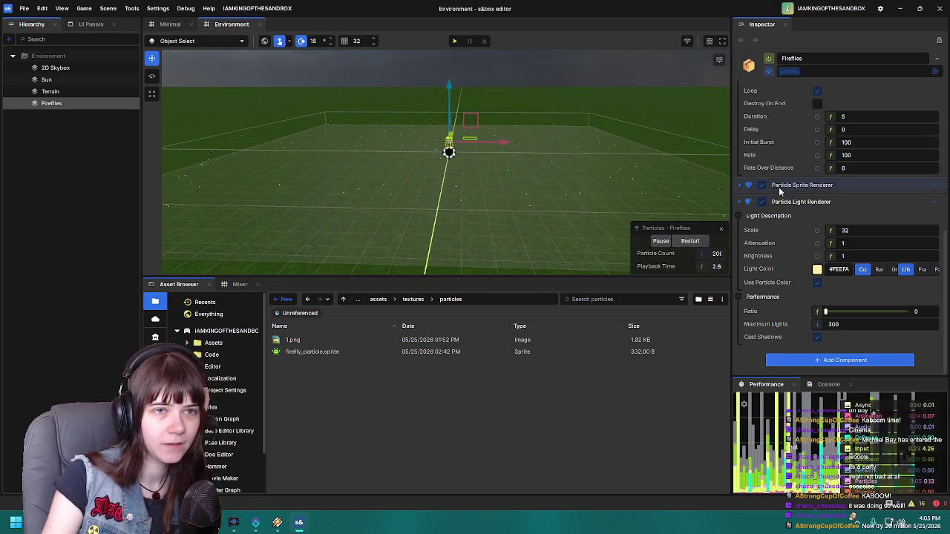
{"action": "scroll", "coordinate": [779, 193], "scroll_direction": "up", "scroll_amount": 4}
{"action": "type", "text": "1"}
{"action": "scroll", "coordinate": [788, 269], "scroll_direction": "up", "scroll_amount": 4}
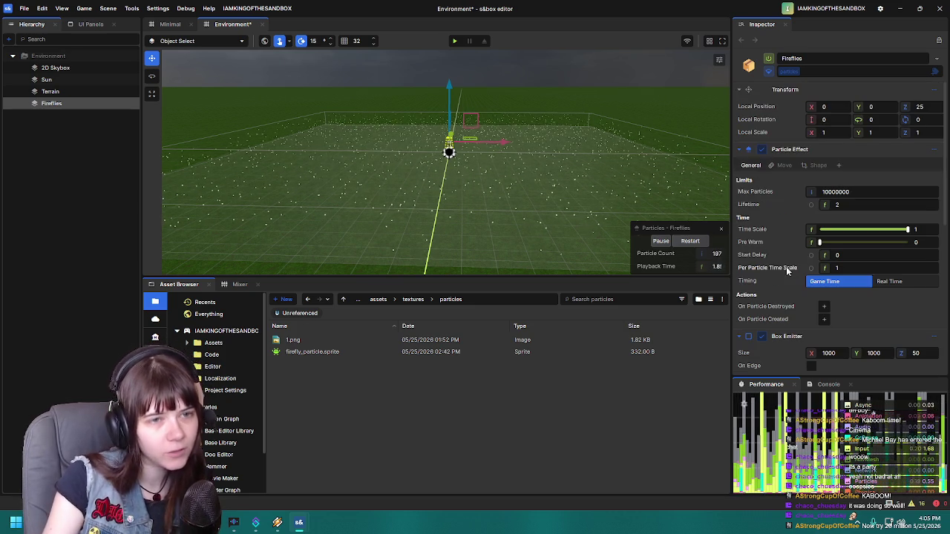
{"action": "mouse_move", "coordinate": [508, 181]}
{"action": "left_mouse_down"}
{"action": "mouse_move", "coordinate": [509, 168]}
{"action": "mouse_move", "coordinate": [555, 178]}
{"action": "left_mouse_up"}
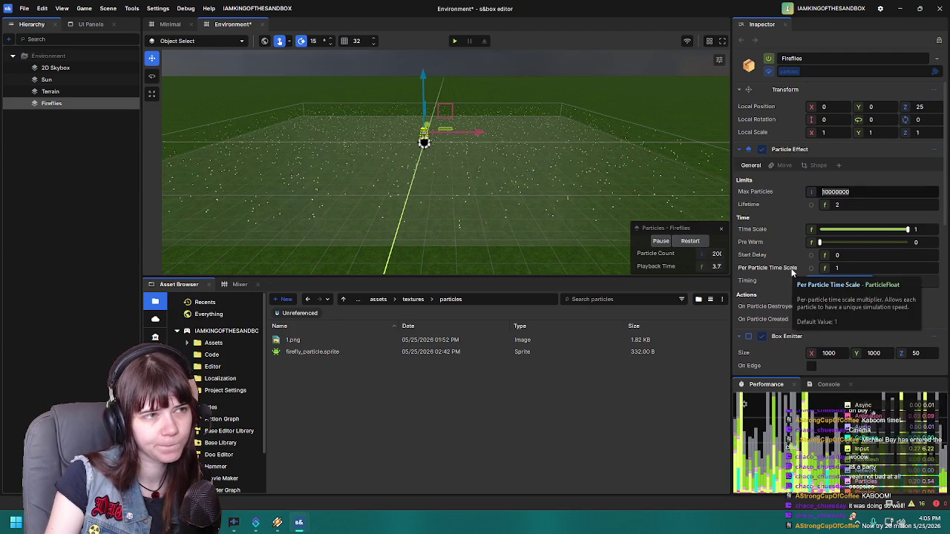
{"action": "scroll", "coordinate": [791, 271], "scroll_direction": "down", "scroll_amount": 3}
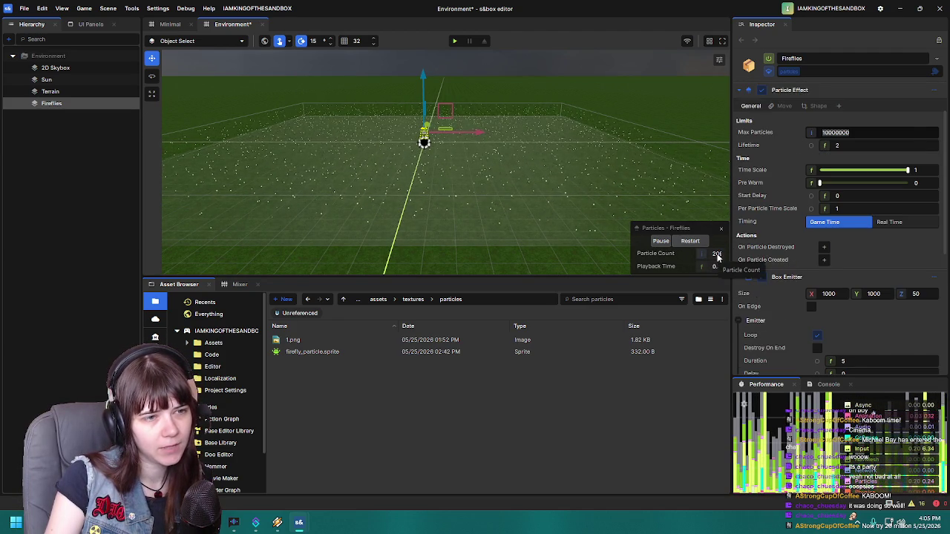
{"action": "scroll", "coordinate": [785, 241], "scroll_direction": "up", "scroll_amount": 3}
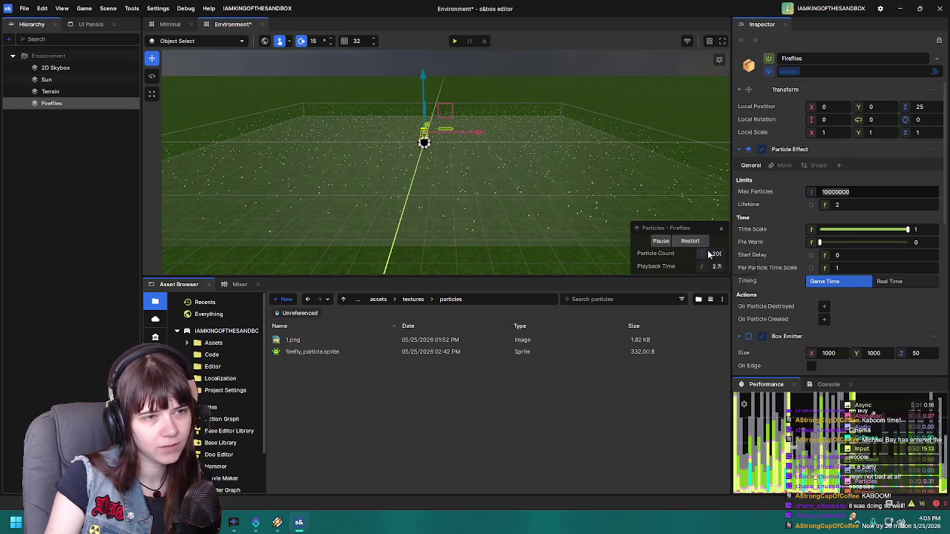
{"action": "scroll", "coordinate": [787, 300], "scroll_direction": "down", "scroll_amount": 6}
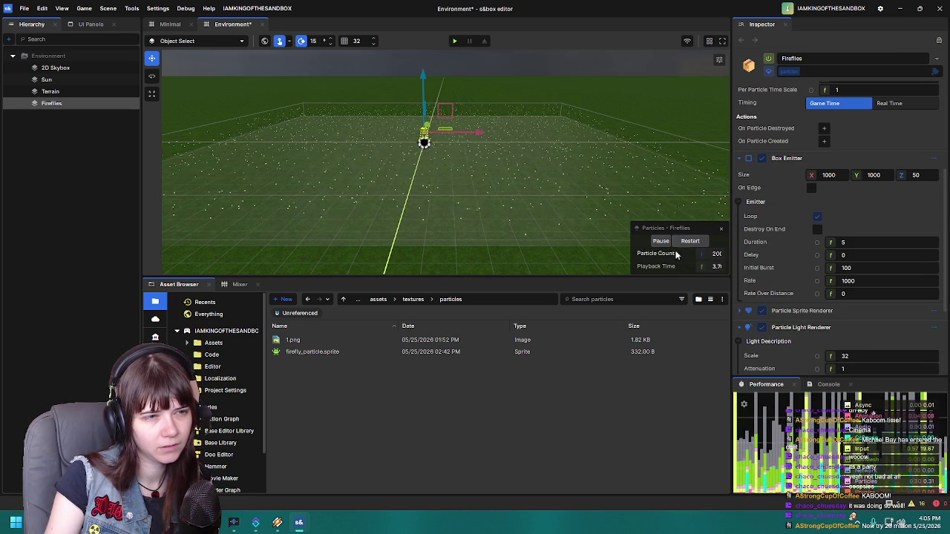
{"action": "left_click_drag", "start_coordinate": [678, 231], "coordinate": [647, 222]}
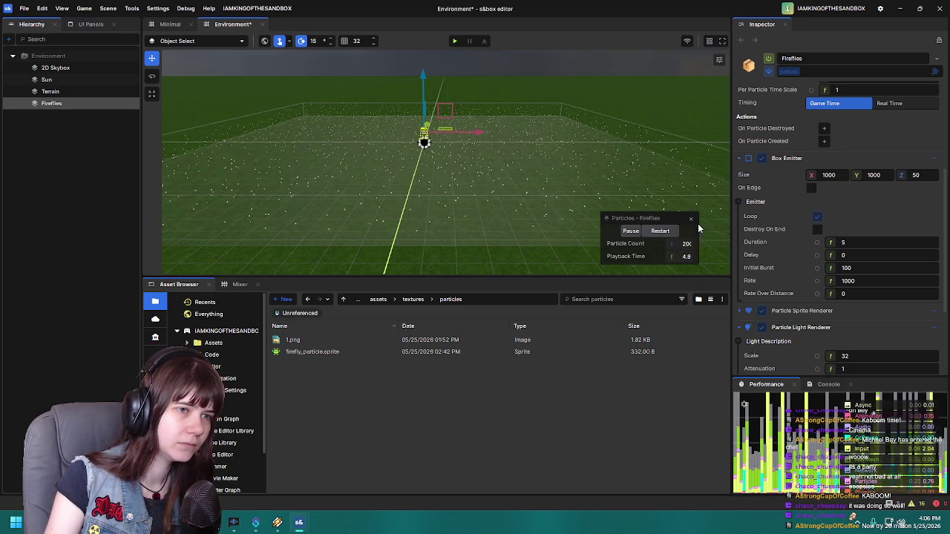
{"action": "left_click_drag", "start_coordinate": [673, 221], "coordinate": [704, 231]}
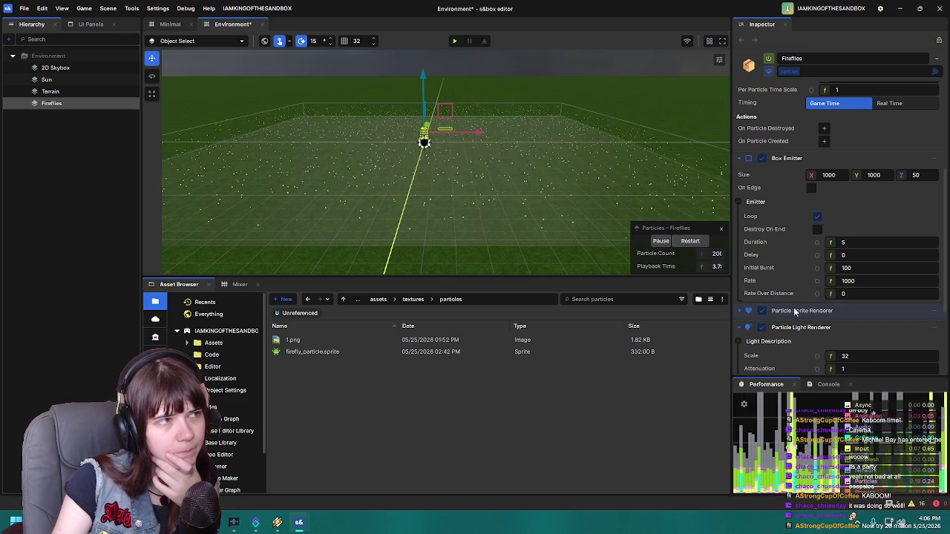
{"action": "scroll", "coordinate": [819, 297], "scroll_direction": "up", "scroll_amount": 5}
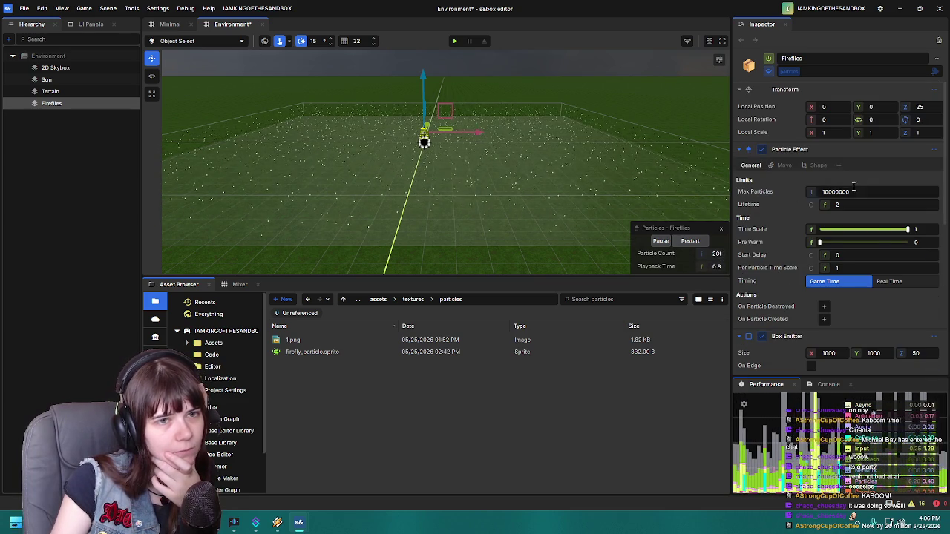
Step: Set Fireflies Max Particles to 5000
{"action": "type", "text": "5"}
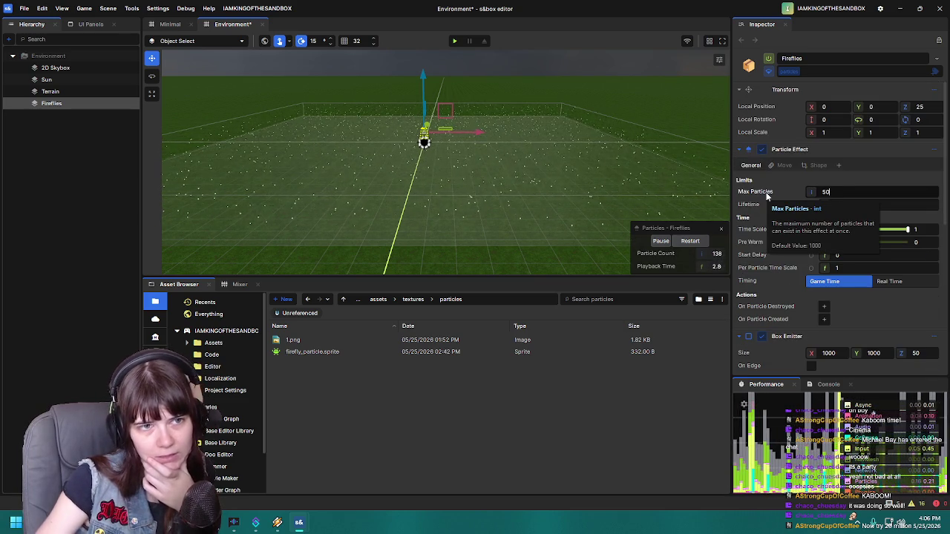
{"action": "scroll", "coordinate": [796, 252], "scroll_direction": "down", "scroll_amount": 5}
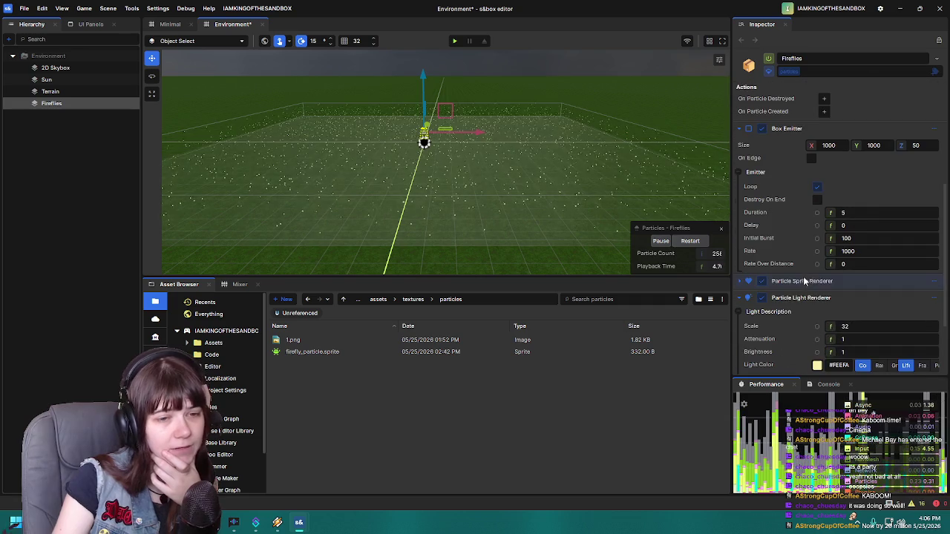
{"action": "scroll", "coordinate": [798, 226], "scroll_direction": "up", "scroll_amount": 2}
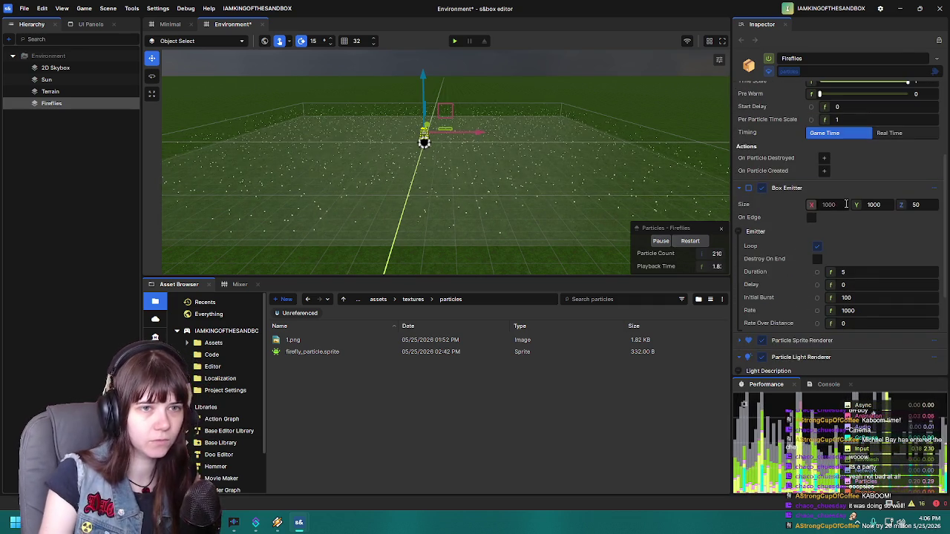
Step: Set the Box Emitter Size X and Y to 2000 and save the Environment scene
{"action": "type", "text": "2000"}
{"action": "key", "text": "Return"}
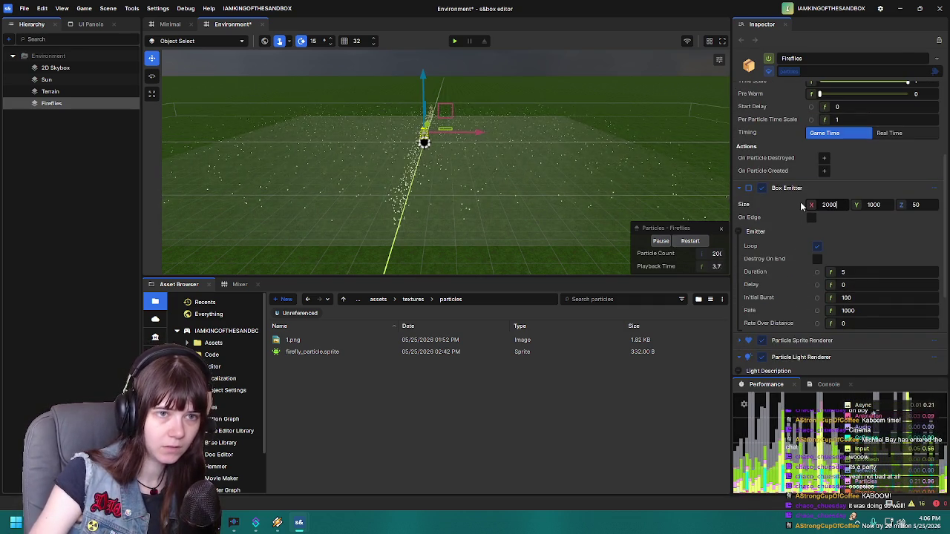
{"action": "key", "text": "Tab"}
{"action": "type", "text": "2"}
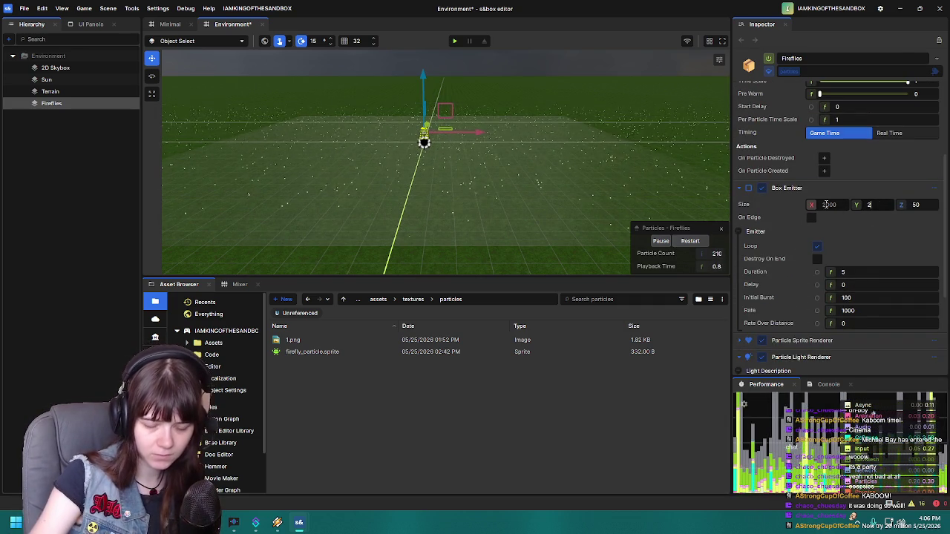
{"action": "type", "text": "0000"}
{"action": "key", "text": "Return"}
{"action": "mouse_move", "coordinate": [482, 182]}
{"action": "left_mouse_down"}
{"action": "mouse_move", "coordinate": [409, 199]}
{"action": "mouse_move", "coordinate": [333, 196]}
{"action": "mouse_move", "coordinate": [409, 212]}
{"action": "mouse_move", "coordinate": [346, 244]}
{"action": "mouse_move", "coordinate": [358, 225]}
{"action": "mouse_move", "coordinate": [423, 197]}
{"action": "mouse_move", "coordinate": [350, 259]}
{"action": "mouse_move", "coordinate": [452, 186]}
{"action": "mouse_move", "coordinate": [390, 150]}
{"action": "mouse_move", "coordinate": [495, 130]}
{"action": "mouse_move", "coordinate": [364, 129]}
{"action": "mouse_move", "coordinate": [604, 136]}
{"action": "mouse_move", "coordinate": [632, 148]}
{"action": "left_mouse_up"}
{"action": "key", "text": "ctrl+s"}
{"action": "mouse_move", "coordinate": [461, 196]}
{"action": "left_mouse_down"}
{"action": "mouse_move", "coordinate": [476, 191]}
{"action": "mouse_move", "coordinate": [450, 173]}
{"action": "mouse_move", "coordinate": [470, 173]}
{"action": "left_mouse_up"}
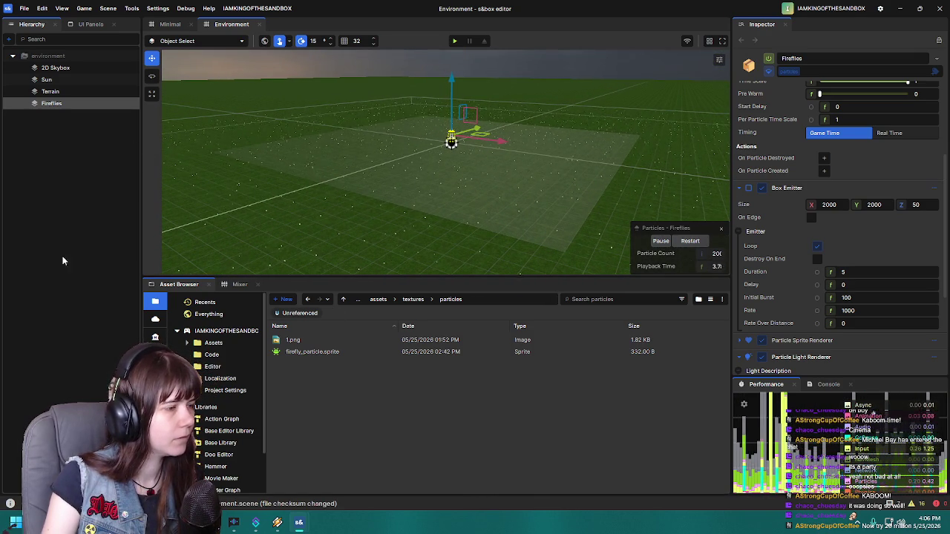
Step: Try pasting Player Controller and Body from Minimal into Environment, then undo it
{"action": "left_click", "coordinate": [166, 25]}
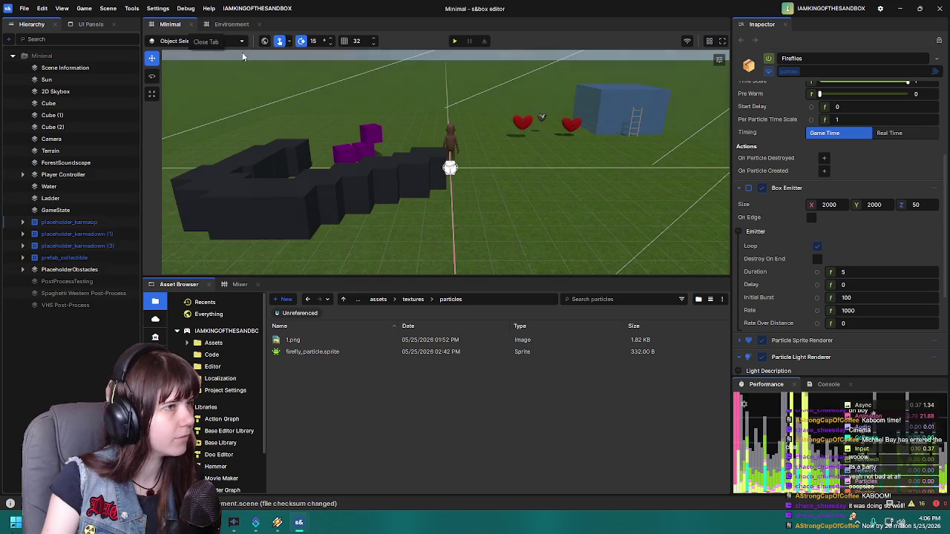
{"action": "left_click", "coordinate": [446, 141]}
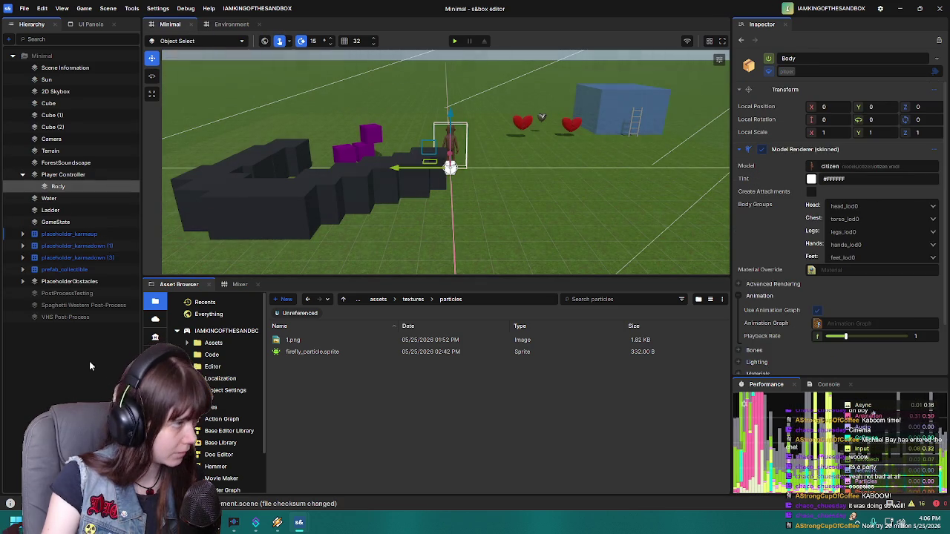
{"action": "left_click", "coordinate": [74, 175]}
{"action": "left_click", "coordinate": [72, 187]}
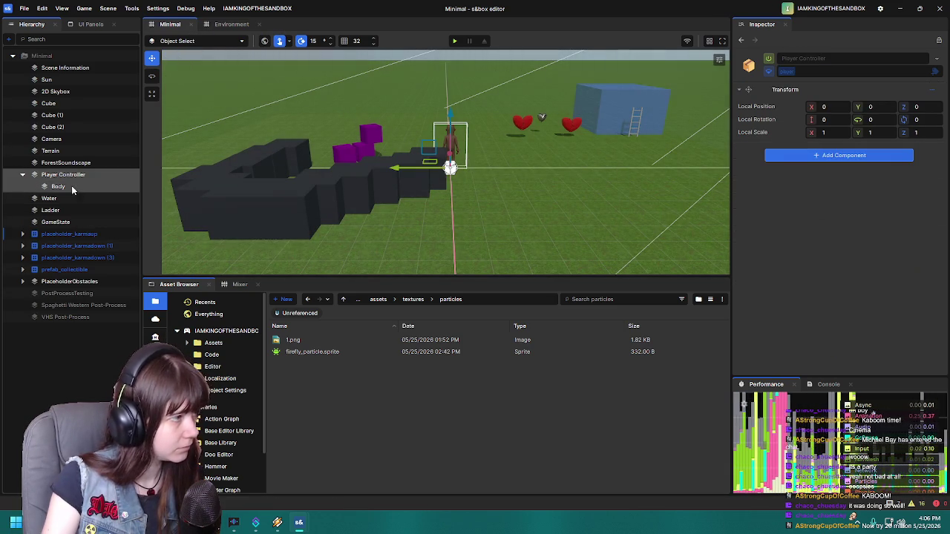
{"action": "left_click", "coordinate": [238, 26]}
{"action": "left_click", "coordinate": [59, 237]}
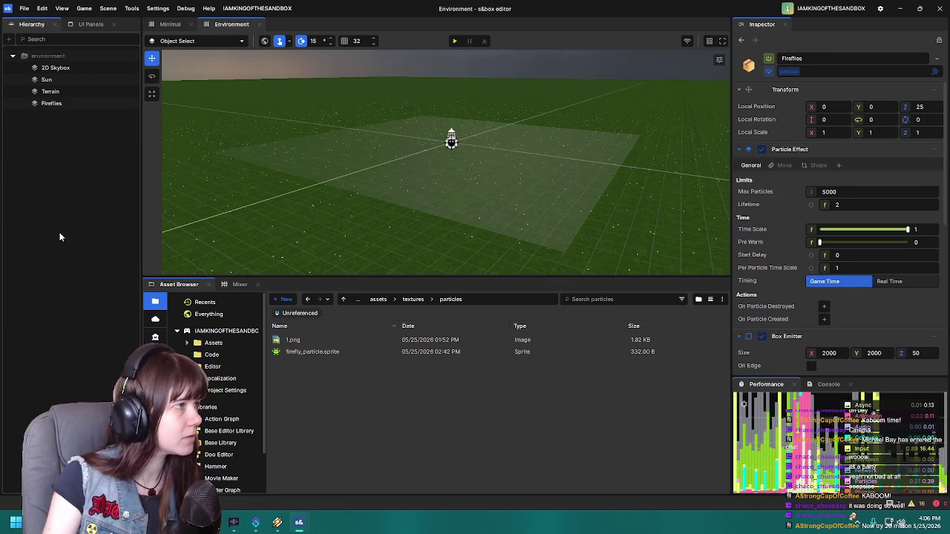
{"action": "key", "text": "ctrl+v"}
{"action": "left_click", "coordinate": [70, 116]}
{"action": "mouse_move", "coordinate": [57, 127]}
{"action": "left_mouse_down"}
{"action": "mouse_move", "coordinate": [72, 116]}
{"action": "mouse_move", "coordinate": [80, 168]}
{"action": "left_mouse_up"}
{"action": "key", "text": "ctrl+z"}
{"action": "key", "text": "ctrl+z"}
{"action": "key", "text": "ctrl+z"}
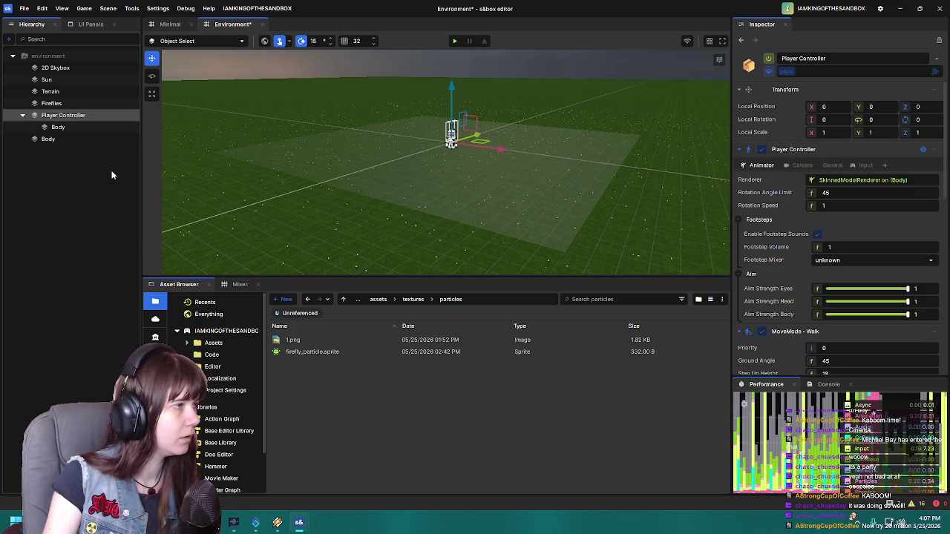
Step: Copy Player Controller from Minimal, paste it into Environment, expand it, and save
{"action": "left_click", "coordinate": [170, 24]}
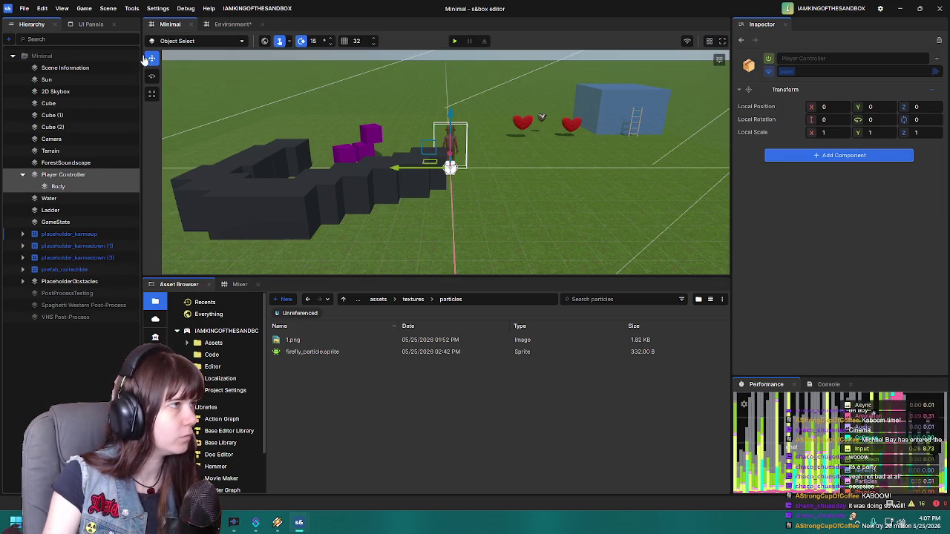
{"action": "left_click", "coordinate": [74, 176]}
{"action": "key", "text": "ctrl+c"}
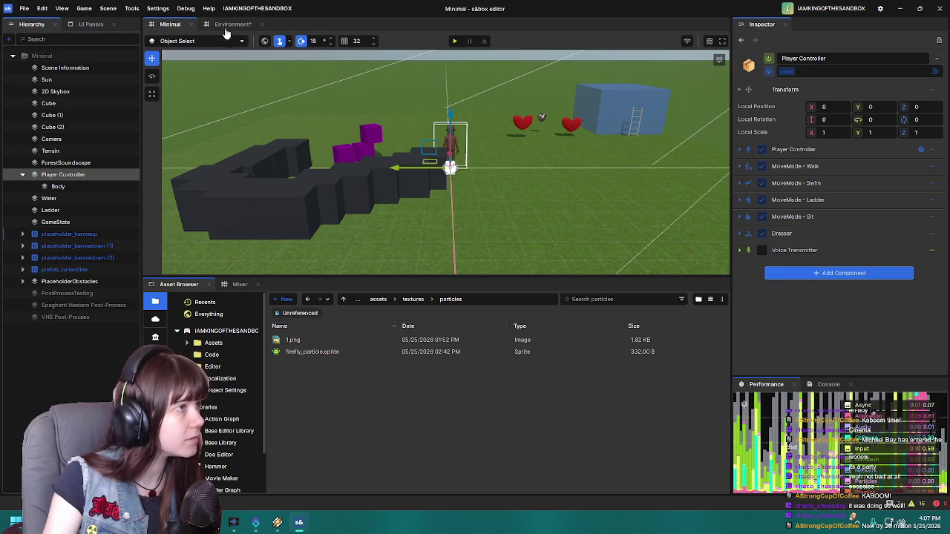
{"action": "left_click", "coordinate": [230, 24]}
{"action": "key", "text": "ctrl+v"}
{"action": "left_click", "coordinate": [22, 115]}
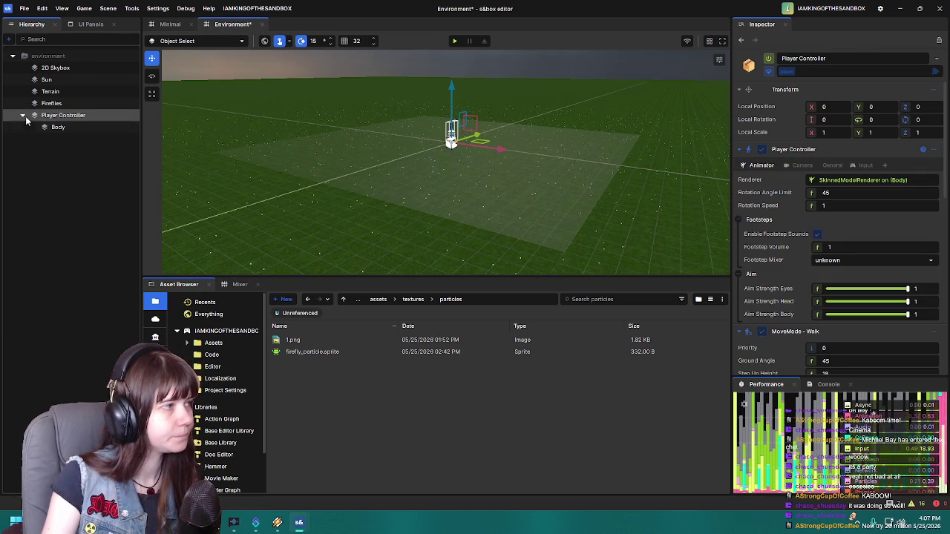
{"action": "left_click", "coordinate": [53, 128]}
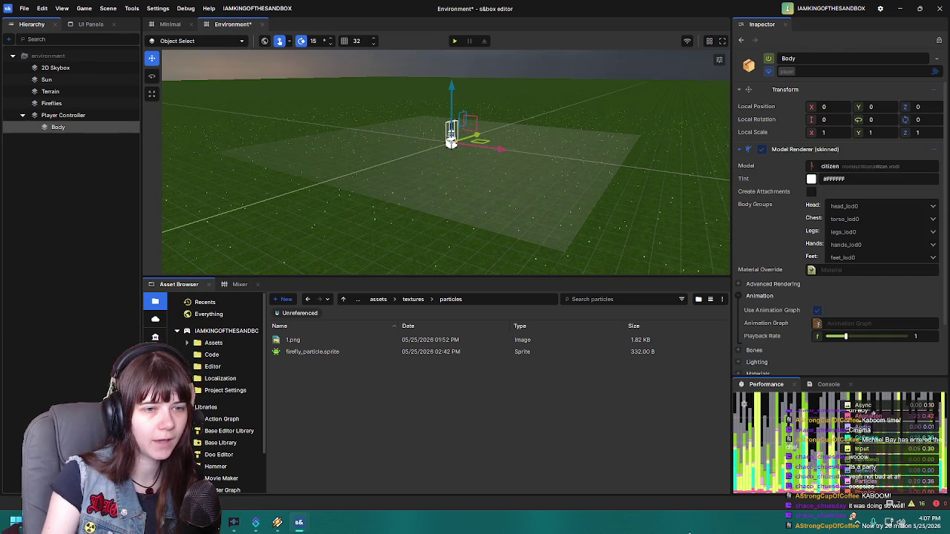
{"action": "key", "text": "ctrl+s"}
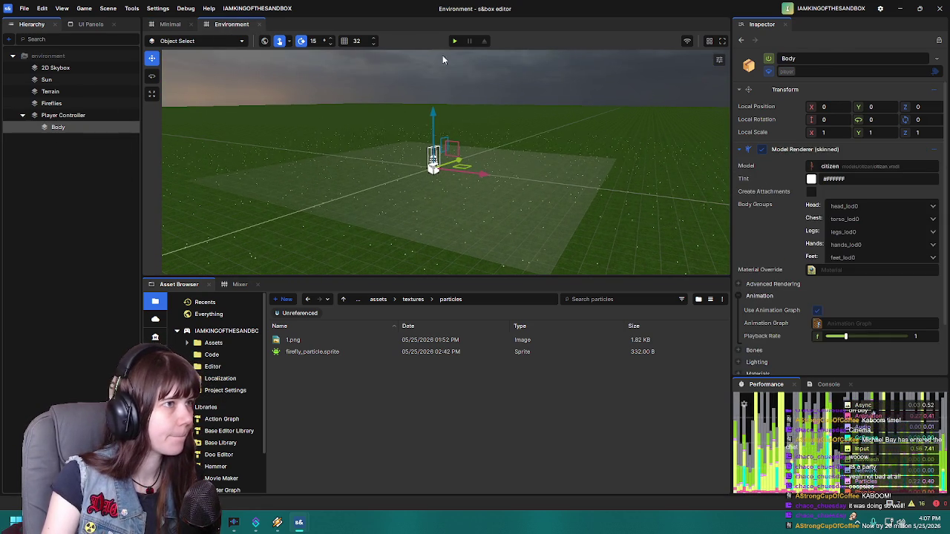
Step: Play-test the scene with F5, enlarging the game view, then leave back to editing
{"action": "key", "text": "F5"}
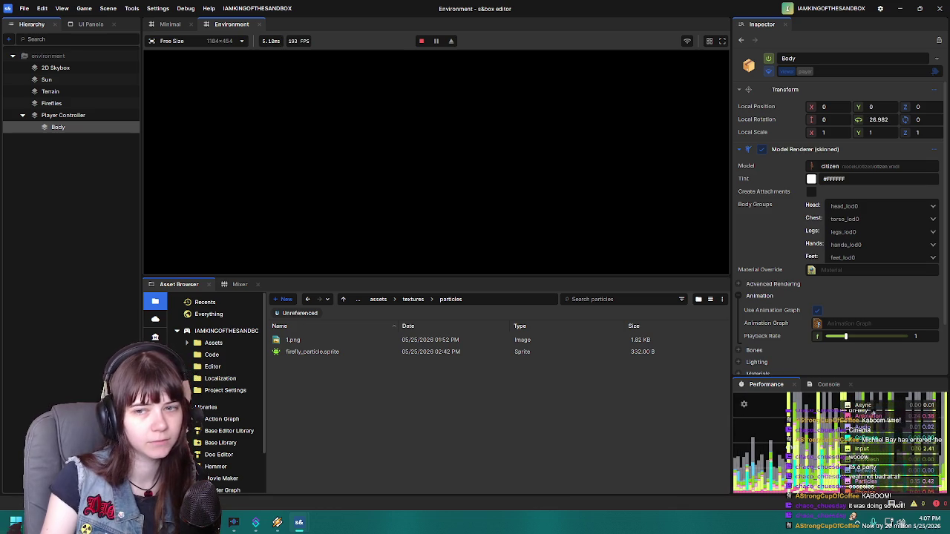
{"action": "key", "text": "Escape"}
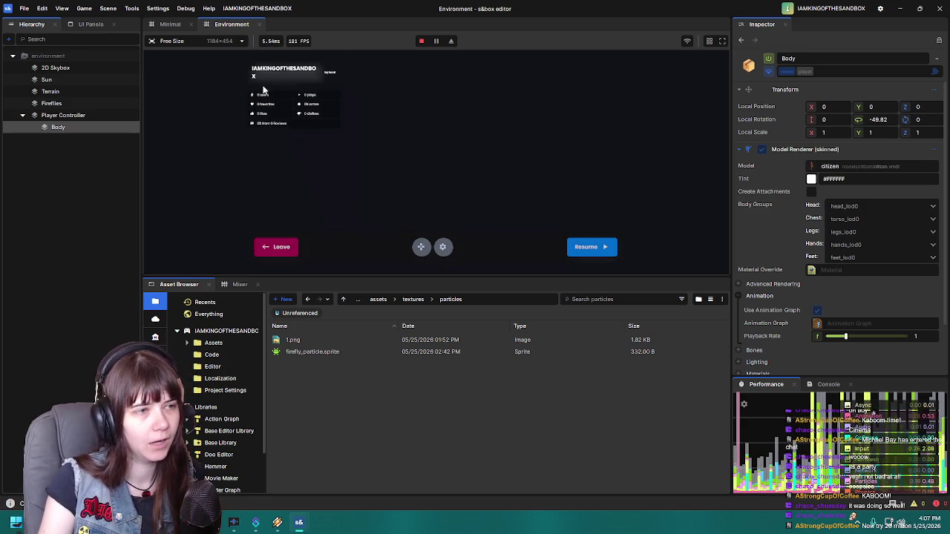
{"action": "left_click_drag", "start_coordinate": [538, 276], "coordinate": [541, 377]}
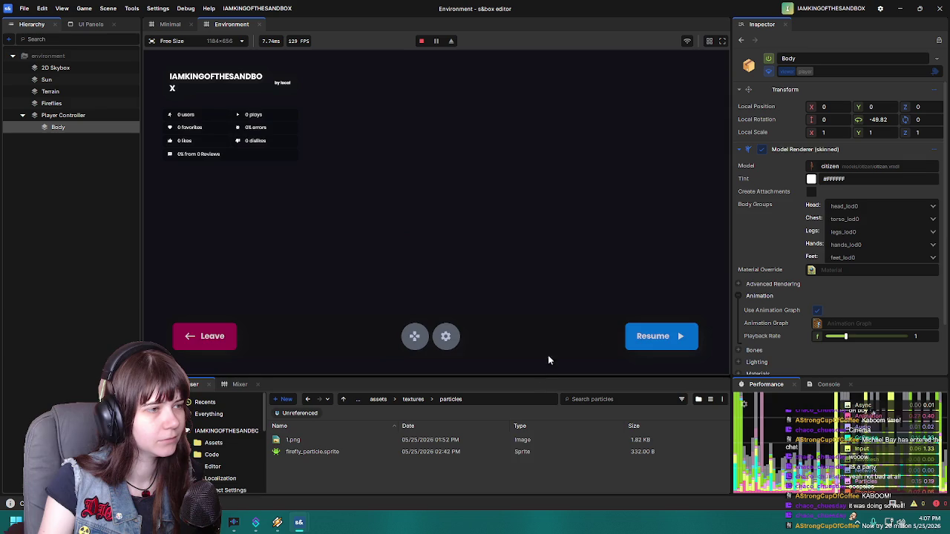
{"action": "left_click", "coordinate": [657, 336]}
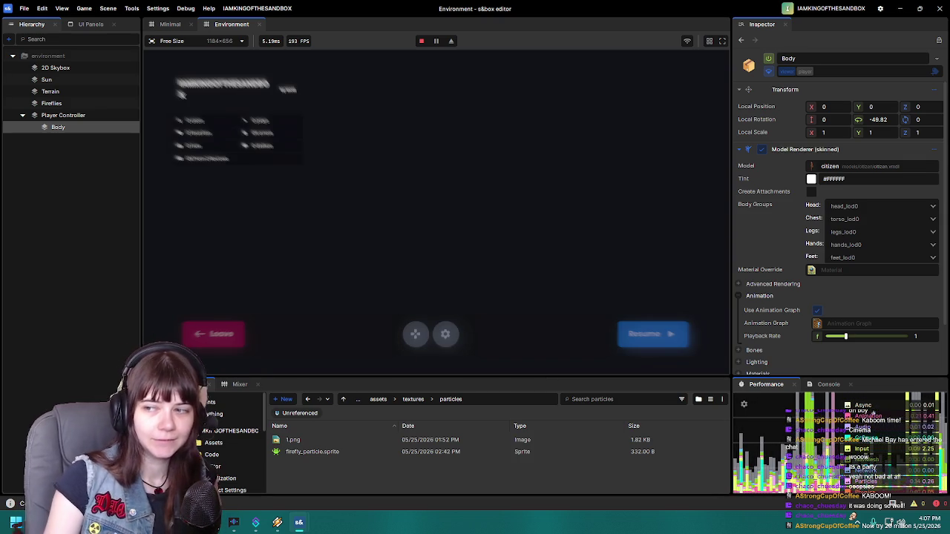
{"action": "key", "text": "Escape"}
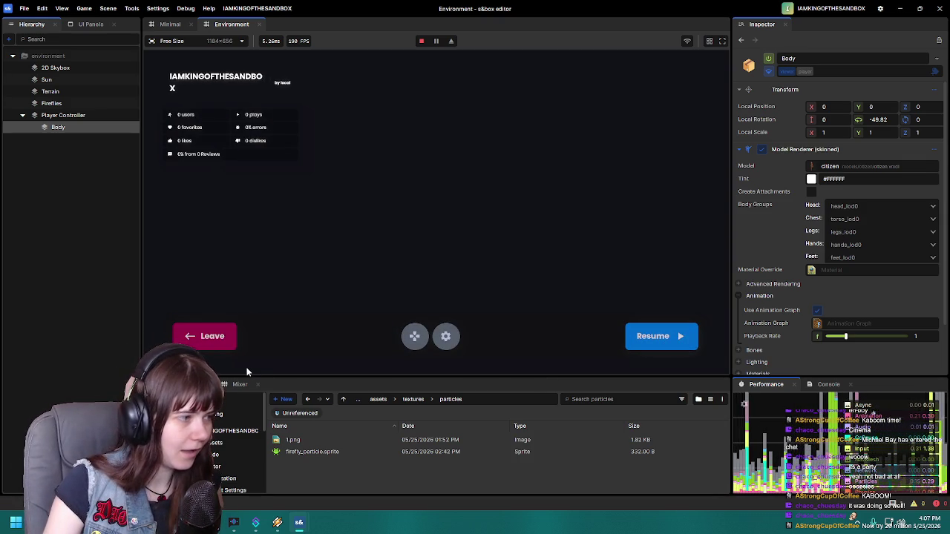
{"action": "left_click", "coordinate": [230, 345]}
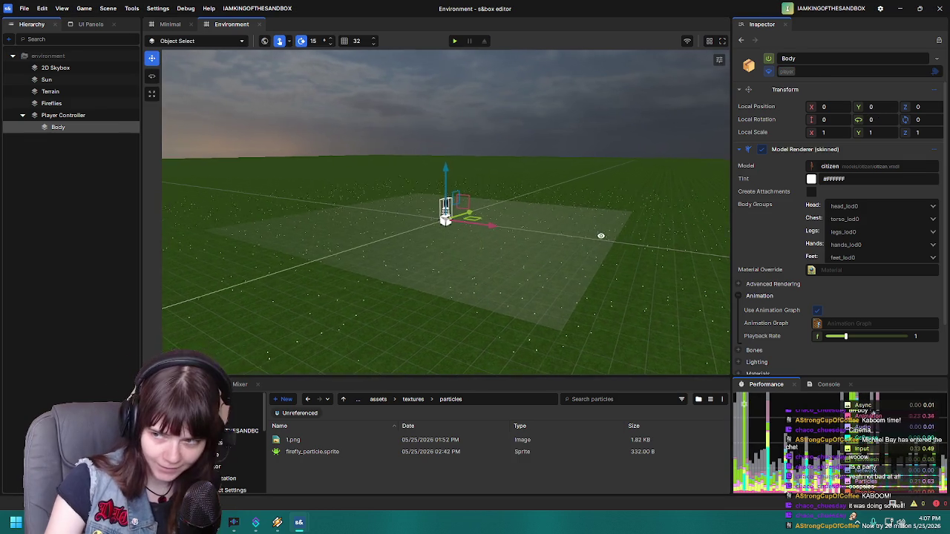
Step: Orbit across the firefly field and run a second play-test, then leave
{"action": "mouse_move", "coordinate": [596, 220]}
{"action": "left_mouse_down"}
{"action": "mouse_move", "coordinate": [657, 248]}
{"action": "mouse_move", "coordinate": [670, 270]}
{"action": "left_mouse_up"}
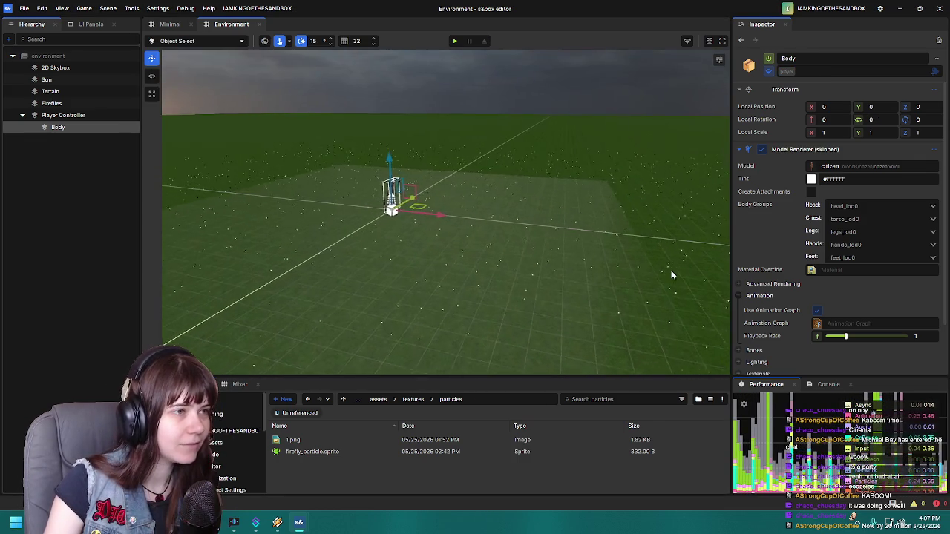
{"action": "left_click", "coordinate": [455, 42]}
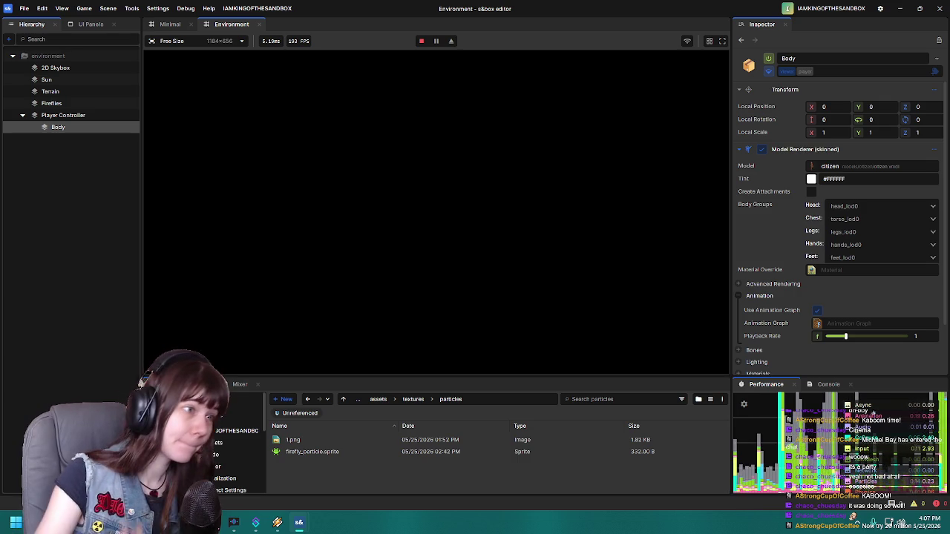
{"action": "key", "text": "Escape"}
{"action": "left_click", "coordinate": [200, 335]}
Step: Run a third play-test from a new angle, then collapse Player Controller in the Hierarchy
{"action": "mouse_move", "coordinate": [377, 212]}
{"action": "left_mouse_down"}
{"action": "mouse_move", "coordinate": [306, 177]}
{"action": "mouse_move", "coordinate": [363, 183]}
{"action": "mouse_move", "coordinate": [341, 189]}
{"action": "left_mouse_up"}
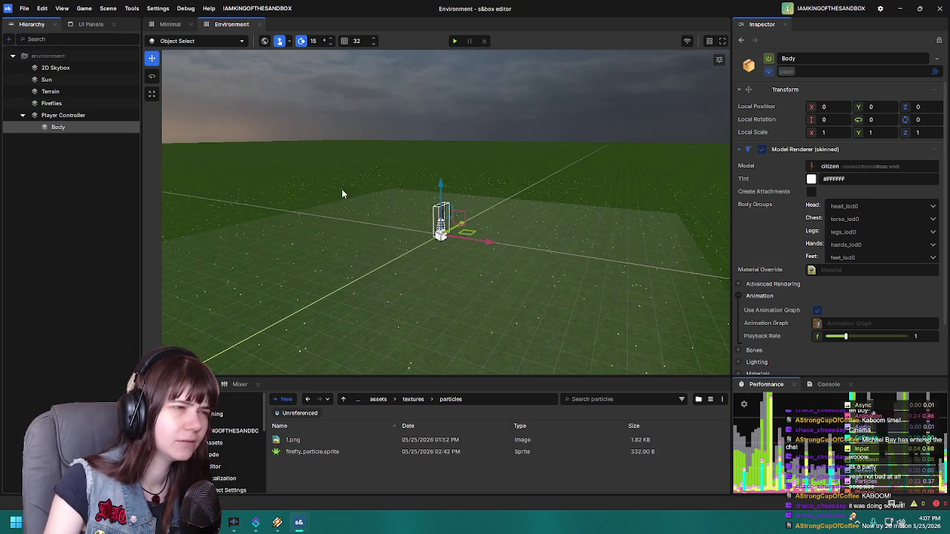
{"action": "left_click", "coordinate": [455, 42]}
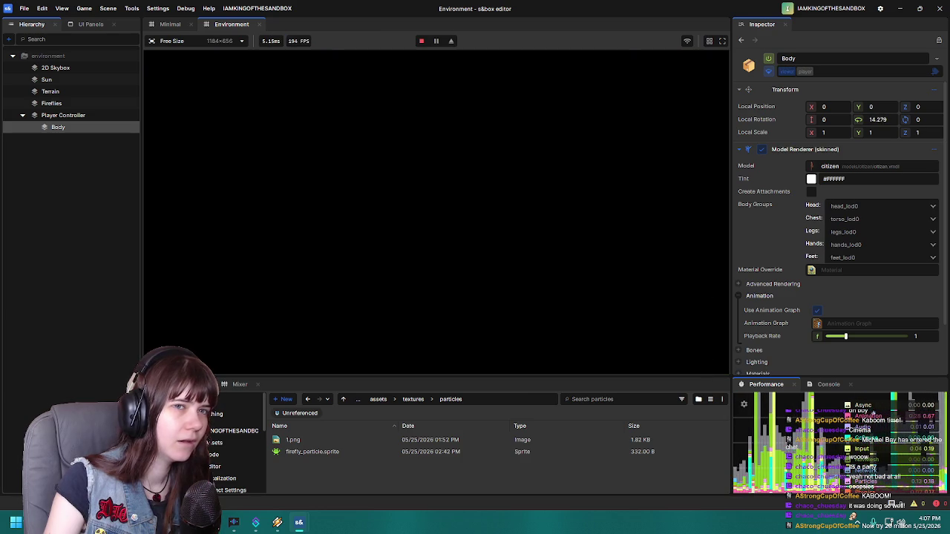
{"action": "key", "text": "Escape"}
{"action": "left_click", "coordinate": [186, 338]}
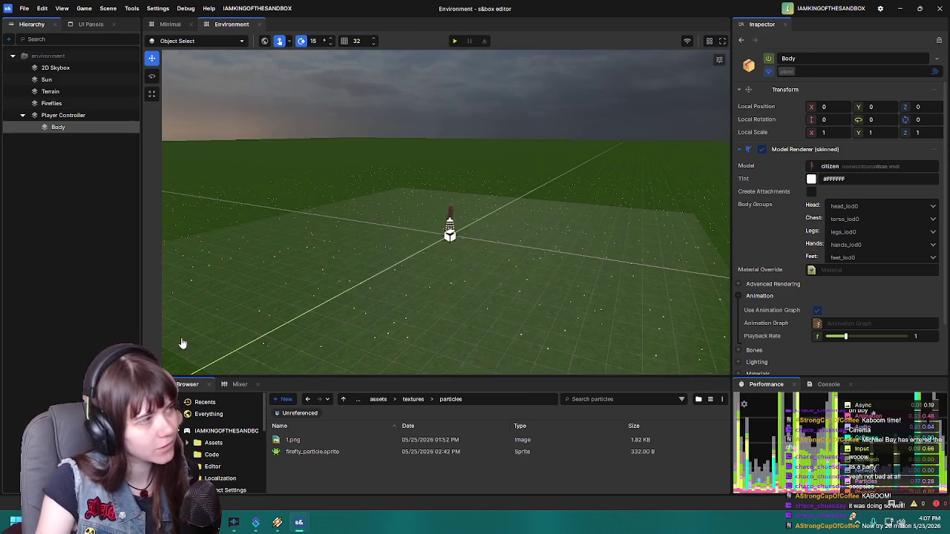
{"action": "left_click", "coordinate": [56, 116]}
{"action": "left_click", "coordinate": [22, 115]}
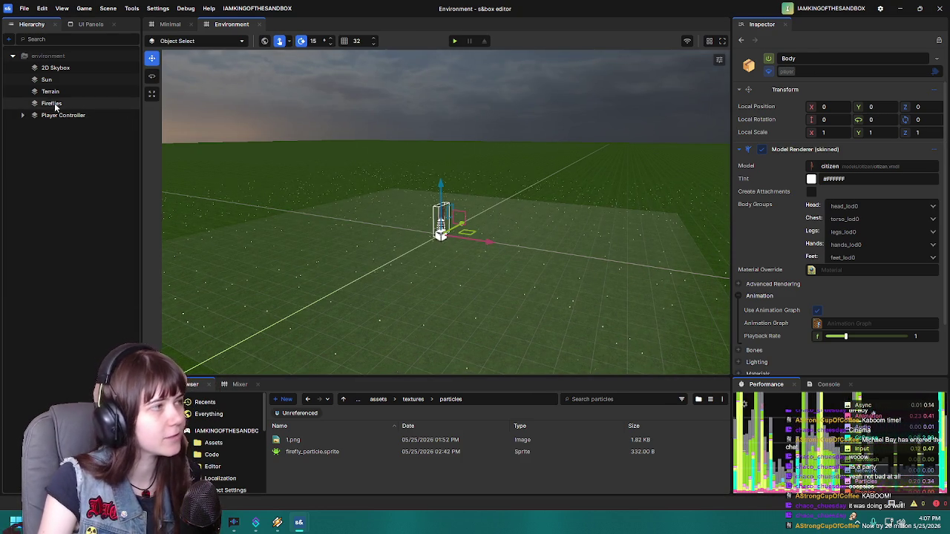
Step: Change the Sun's light colour from black to dark grey #1A1A1A and save the scene
{"action": "left_click", "coordinate": [46, 80]}
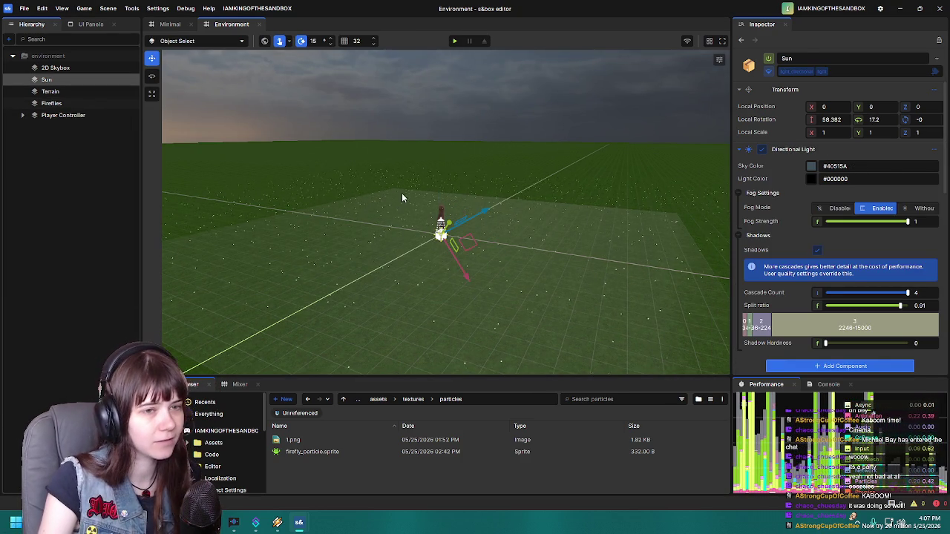
{"action": "left_click", "coordinate": [811, 179]}
{"action": "mouse_move", "coordinate": [826, 253]}
{"action": "left_mouse_down"}
{"action": "mouse_move", "coordinate": [781, 246]}
{"action": "mouse_move", "coordinate": [768, 254]}
{"action": "mouse_move", "coordinate": [765, 239]}
{"action": "left_mouse_up"}
{"action": "left_click", "coordinate": [726, 362]}
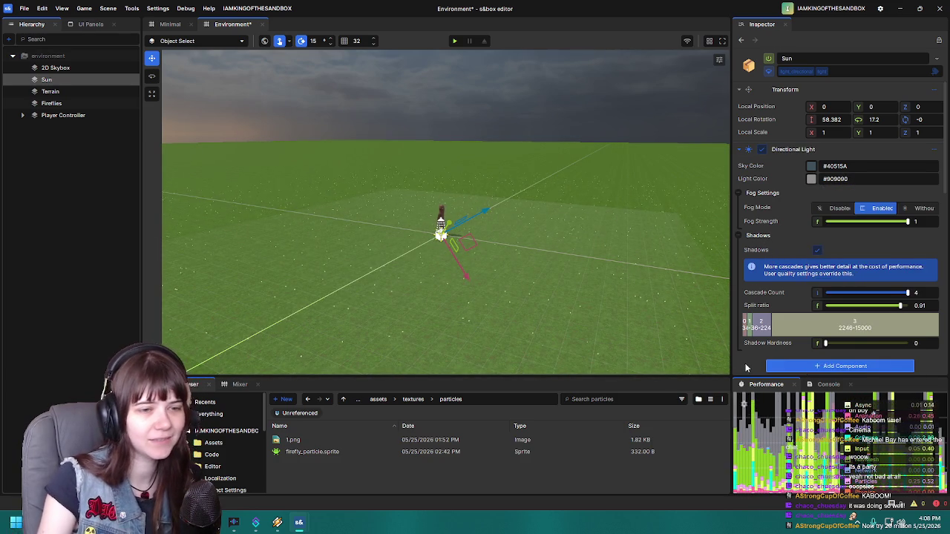
{"action": "scroll", "coordinate": [760, 330], "scroll_direction": "down", "scroll_amount": 5}
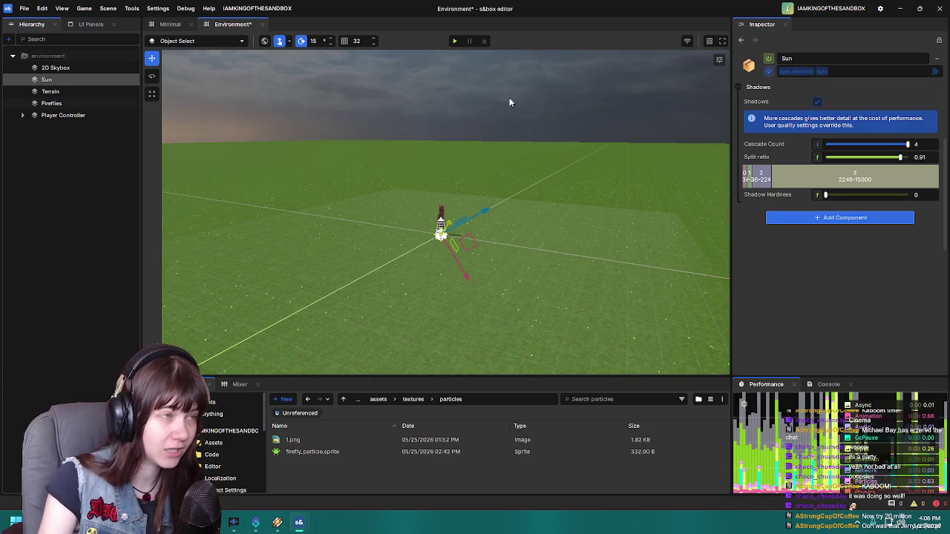
{"action": "key", "text": "ctrl+s"}
Step: Play-test the brighter scene, stop it, and select the 2D Skybox
{"action": "left_click", "coordinate": [454, 42]}
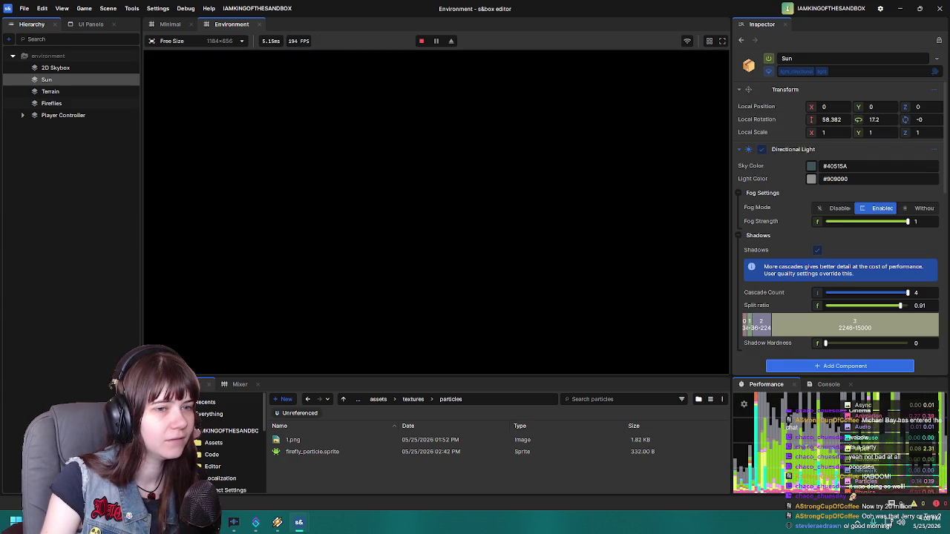
{"action": "key", "text": "Escape"}
{"action": "key", "text": "F5"}
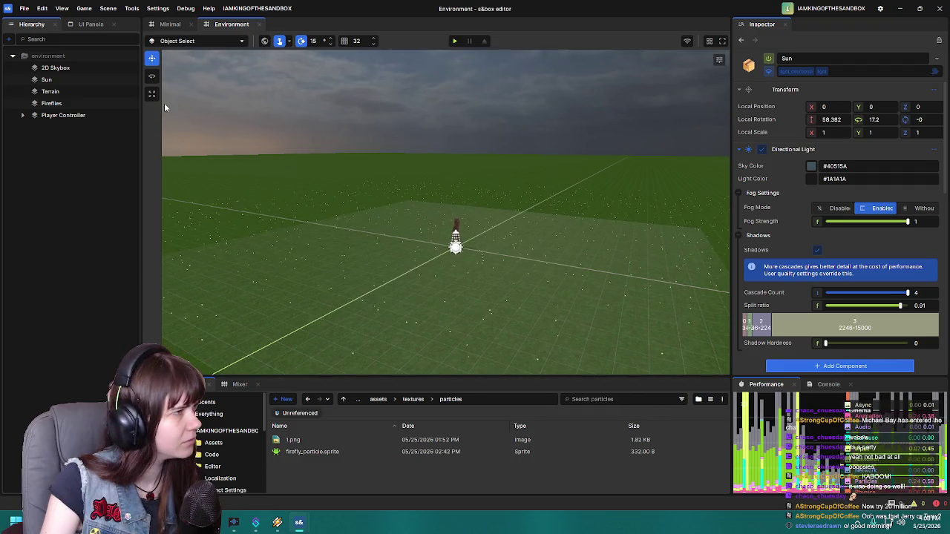
{"action": "left_click", "coordinate": [55, 67]}
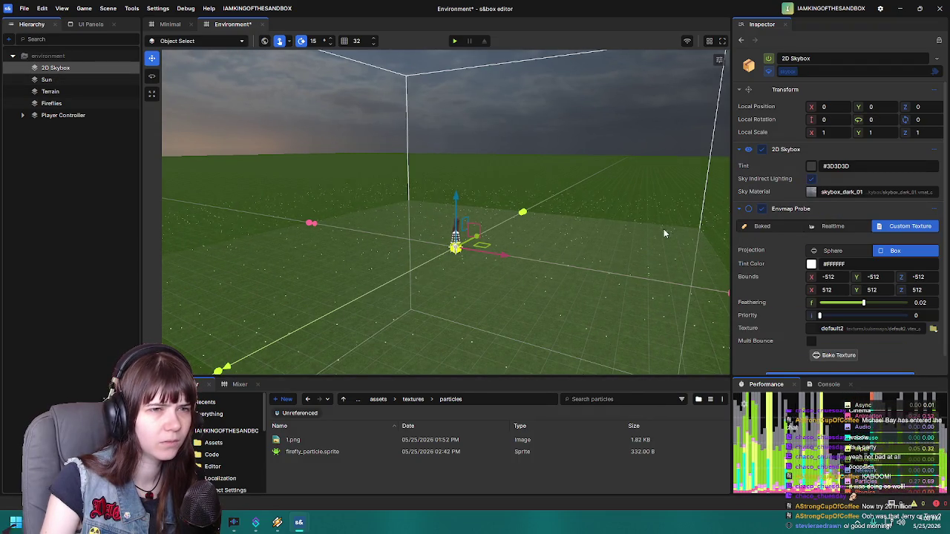
{"action": "left_click", "coordinate": [454, 41]}
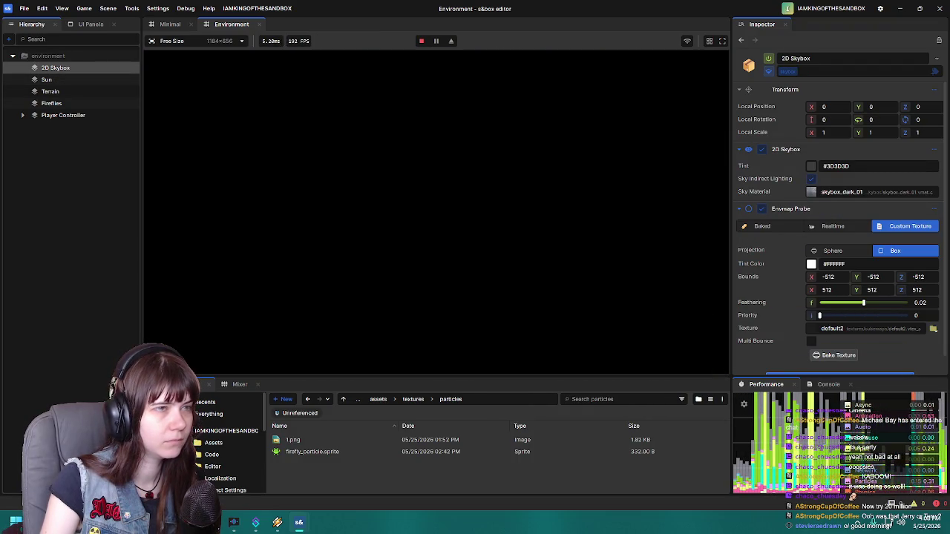
{"action": "key", "text": "Escape"}
{"action": "key", "text": "F5"}
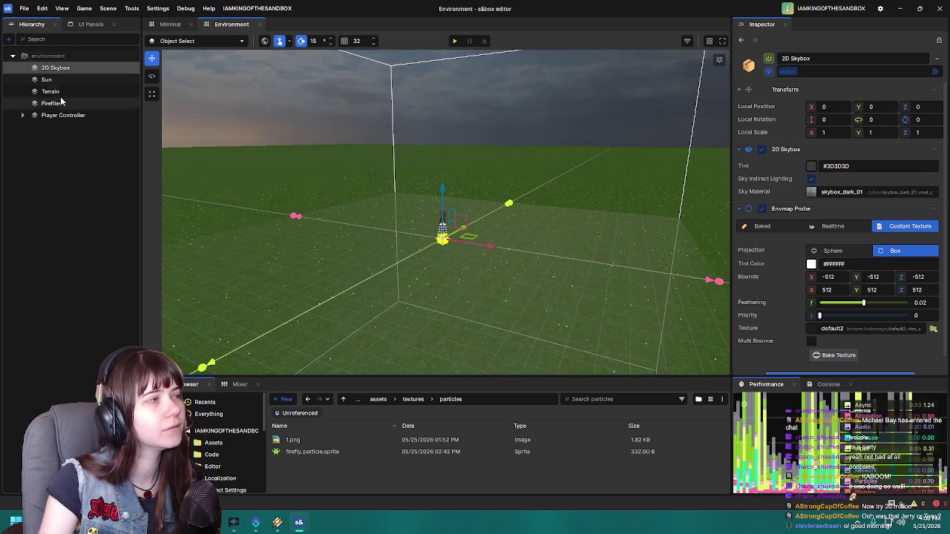
{"action": "scroll", "coordinate": [785, 278], "scroll_direction": "down", "scroll_amount": 1}
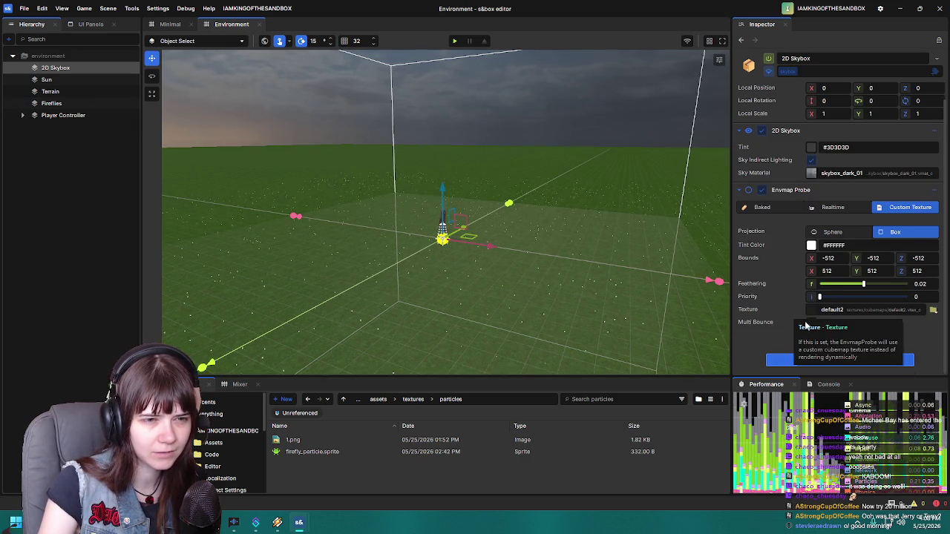
{"action": "scroll", "coordinate": [768, 298], "scroll_direction": "up", "scroll_amount": 1}
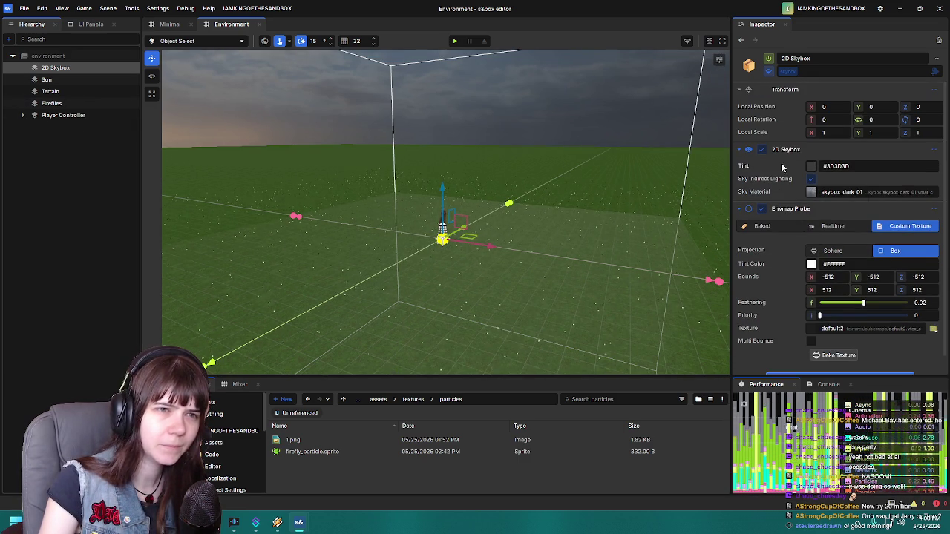
{"action": "left_click", "coordinate": [80, 80]}
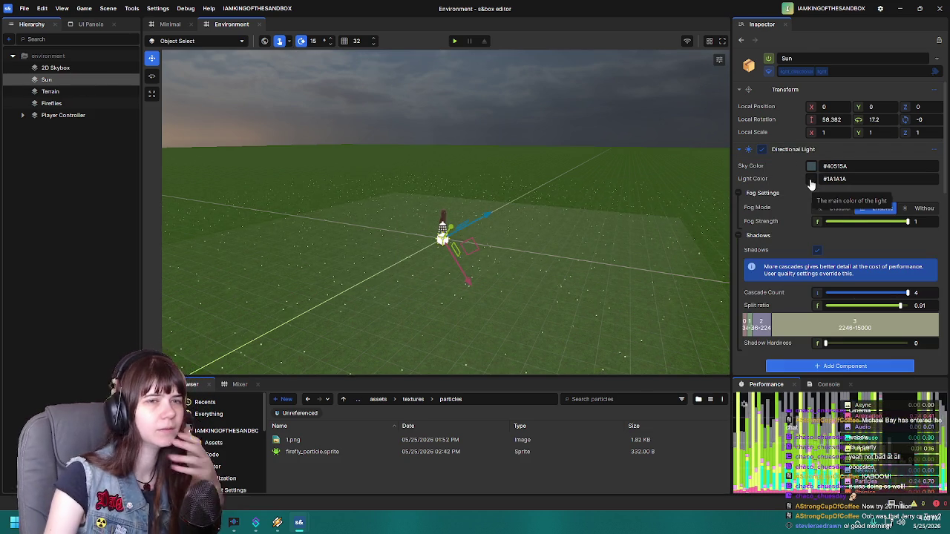
Step: Set the Sun's light colour to white #FFFFFF
{"action": "left_click", "coordinate": [812, 180]}
{"action": "left_click_drag", "start_coordinate": [814, 265], "coordinate": [774, 181]}
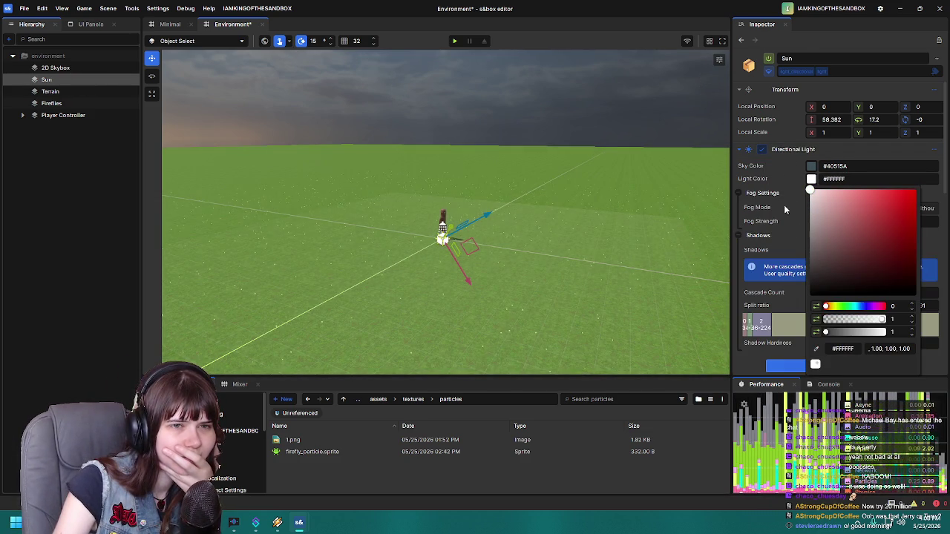
{"action": "left_click", "coordinate": [933, 361]}
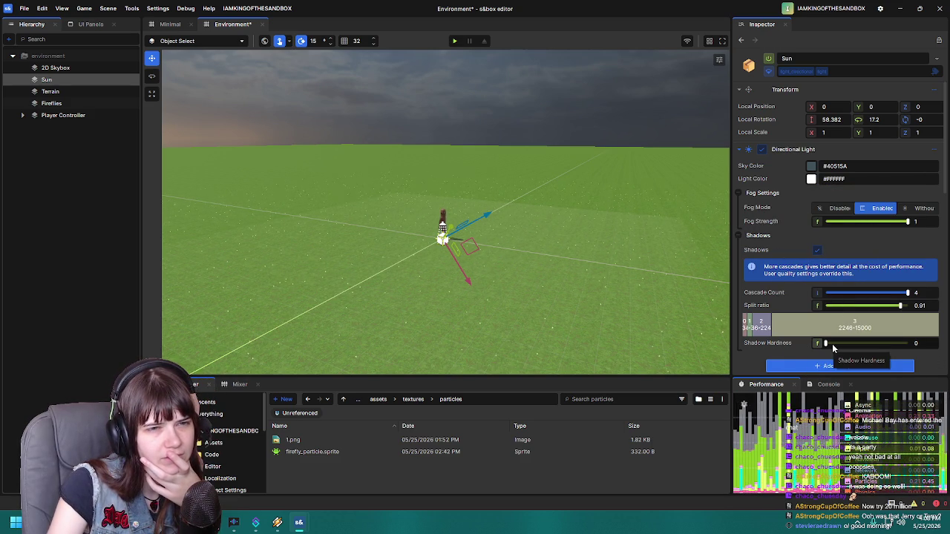
Step: Switch Fog Mode to Without and back to Enabled, then start a play-test
{"action": "left_click", "coordinate": [920, 209]}
{"action": "left_click", "coordinate": [879, 209]}
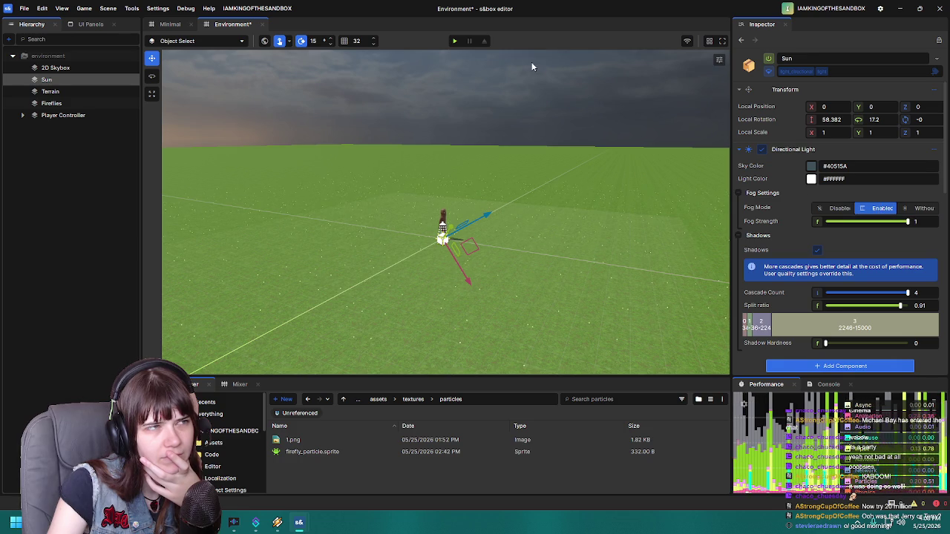
{"action": "left_click", "coordinate": [454, 41]}
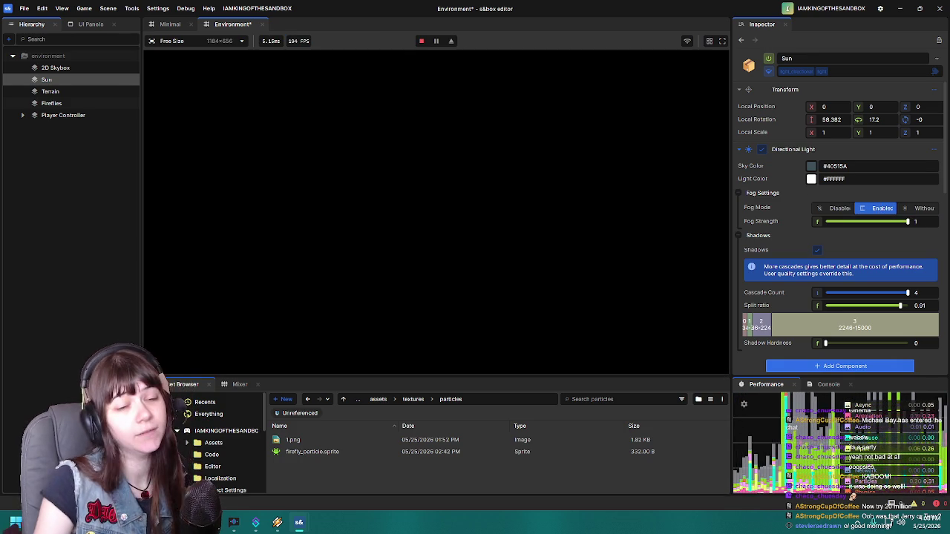
Step: Leave the play-test and select the Player Controller in the Hierarchy
{"action": "key", "text": "Escape"}
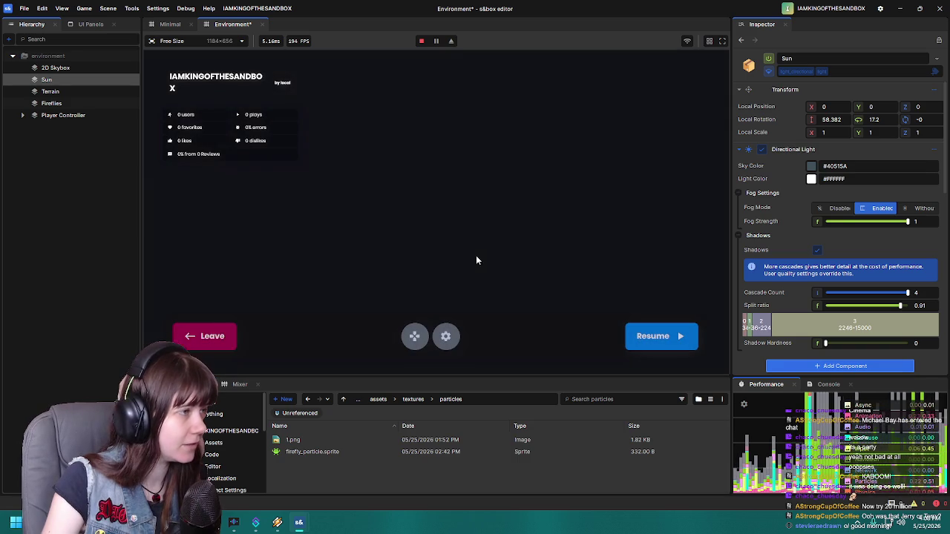
{"action": "left_click", "coordinate": [201, 338]}
{"action": "key", "text": "w"}
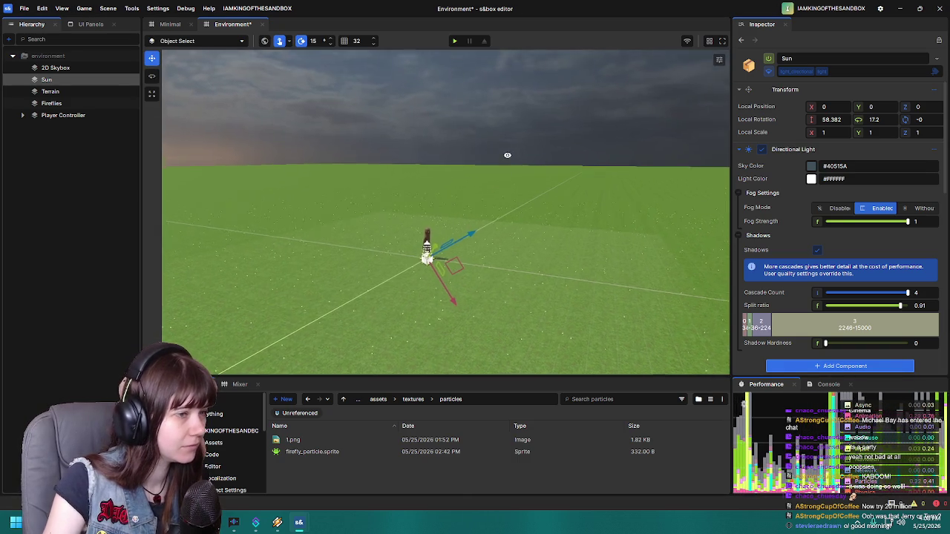
{"action": "key", "text": "s"}
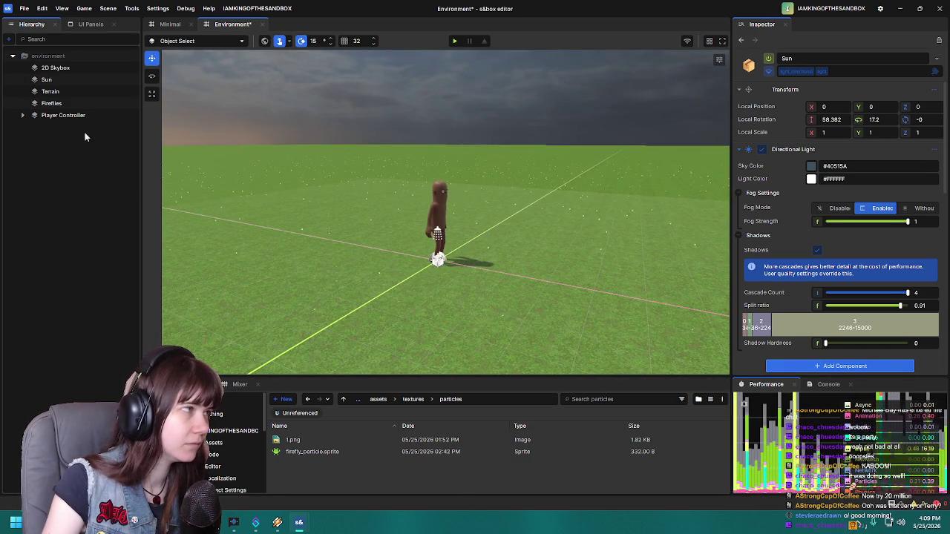
{"action": "left_click", "coordinate": [56, 104]}
{"action": "left_click", "coordinate": [75, 115]}
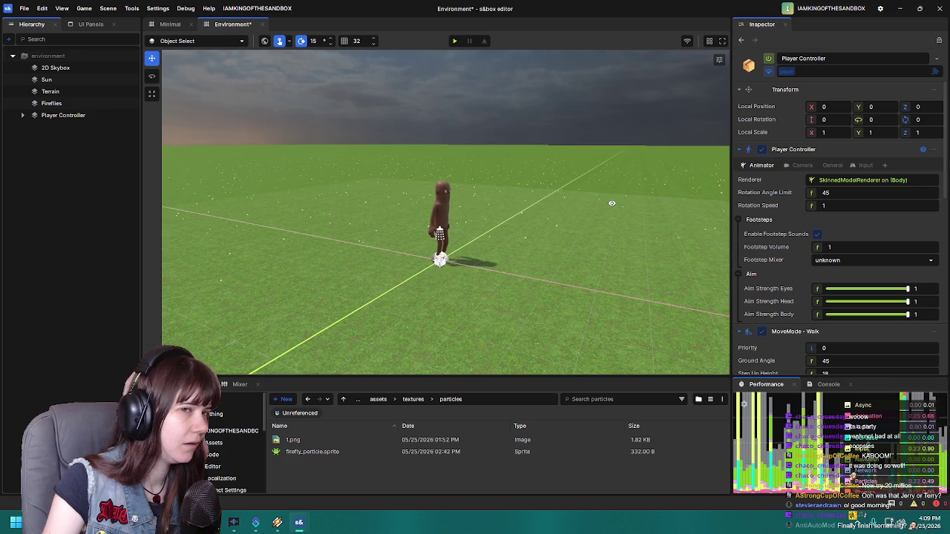
Step: Fly the camera close to the character and delete its Body model
{"action": "key", "text": "s"}
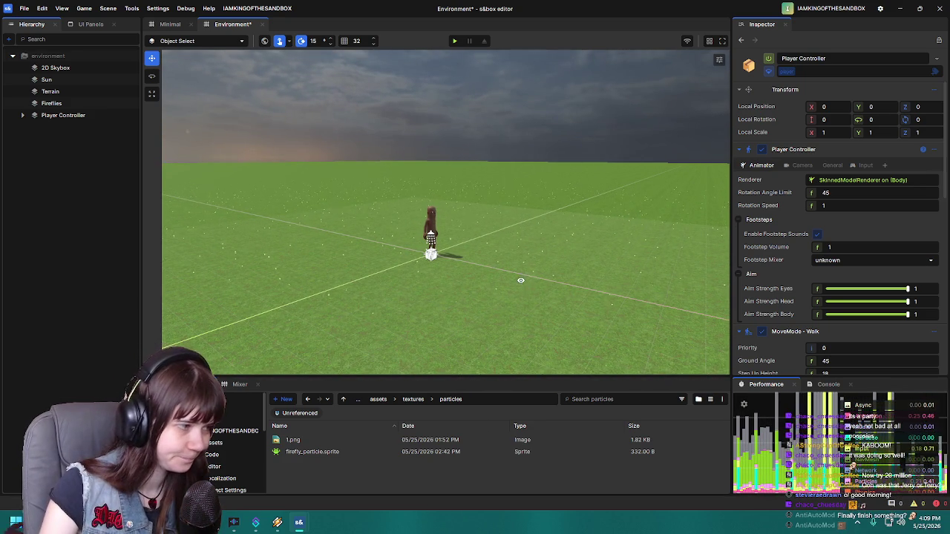
{"action": "key", "text": "w"}
{"action": "key", "text": "d"}
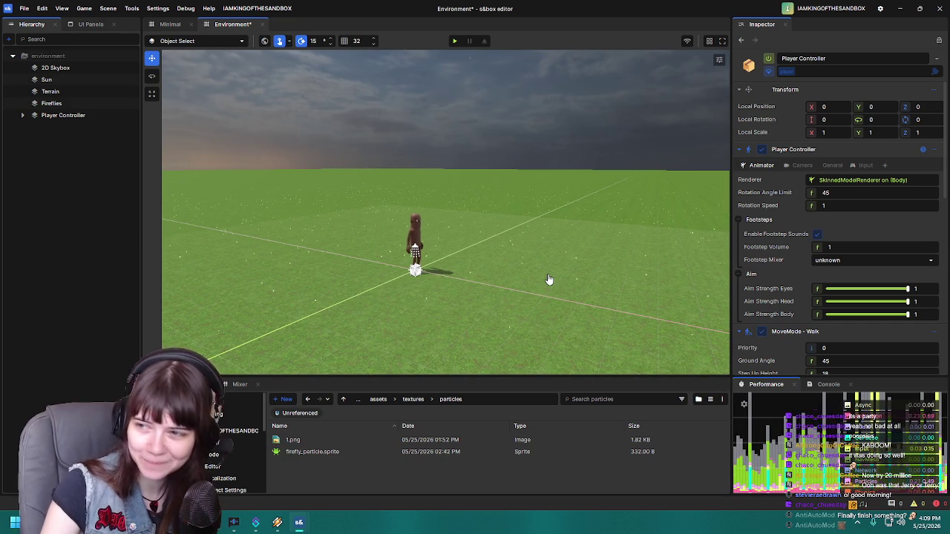
{"action": "key", "text": "w"}
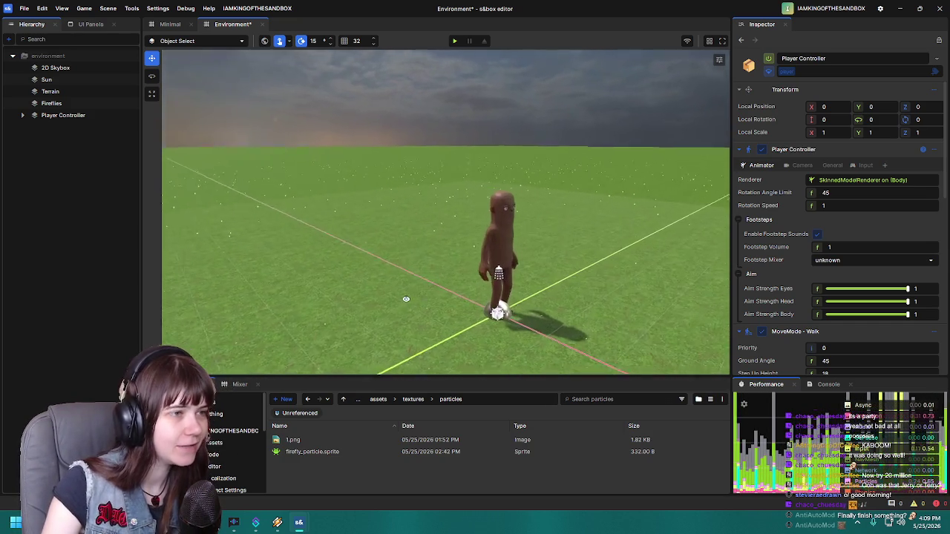
{"action": "key", "text": "s"}
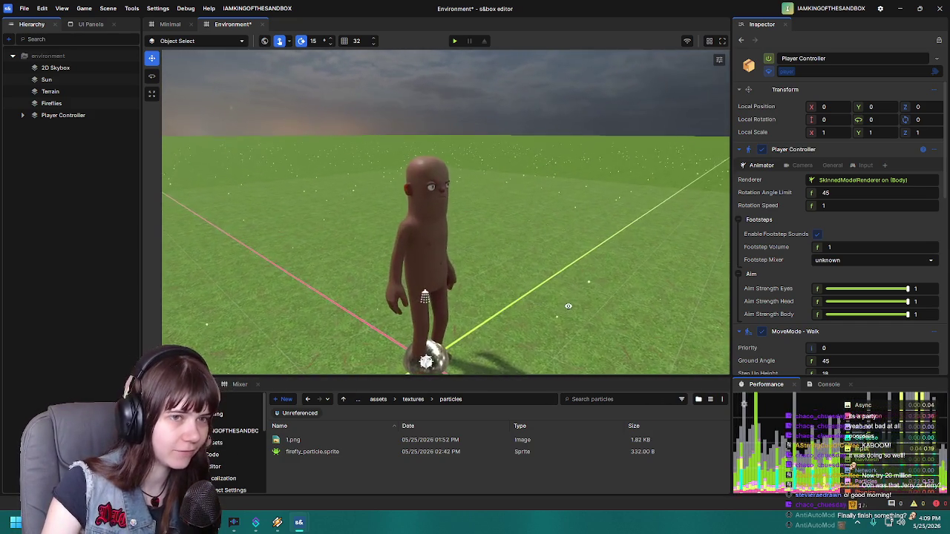
{"action": "left_click", "coordinate": [439, 244]}
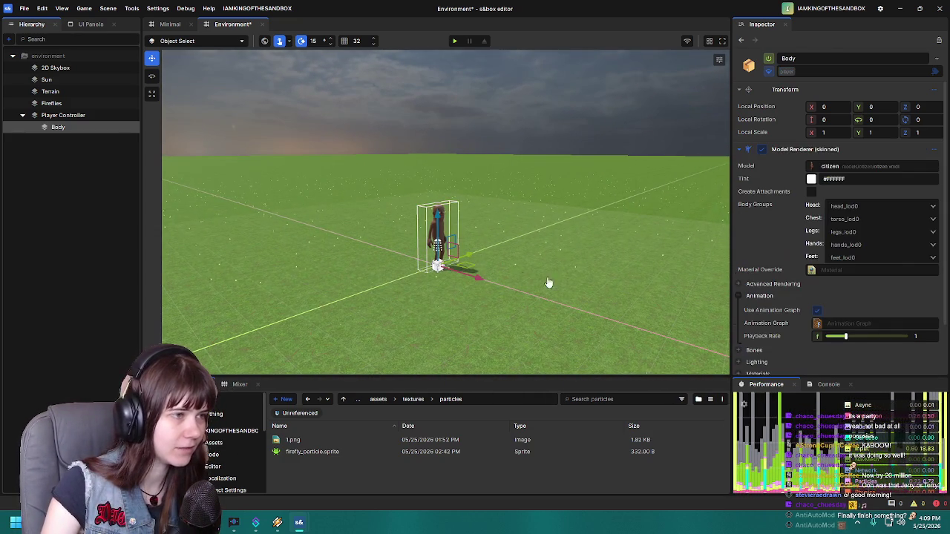
{"action": "key", "text": "Delete"}
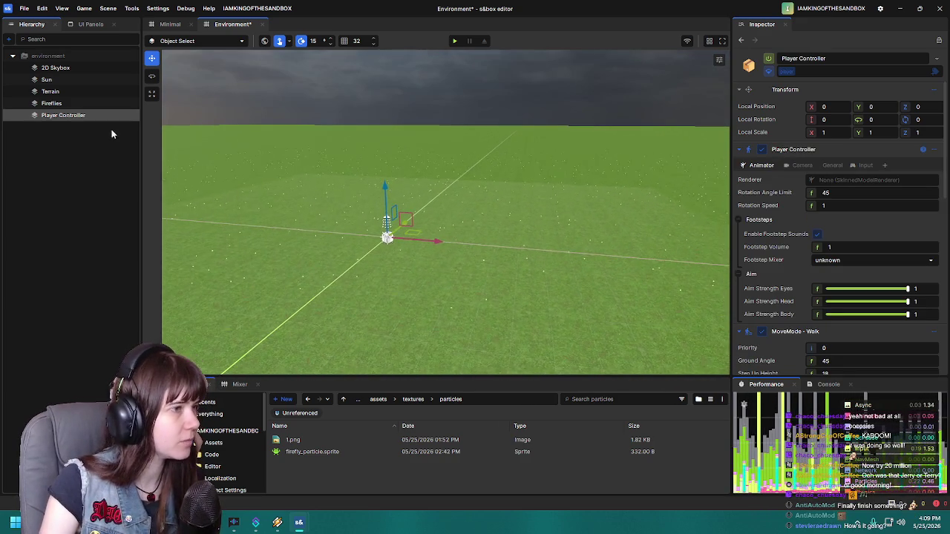
Step: Delete the Player Controller from Environment, select Fireflies, and switch to the Minimal scene
{"action": "key", "text": "Delete"}
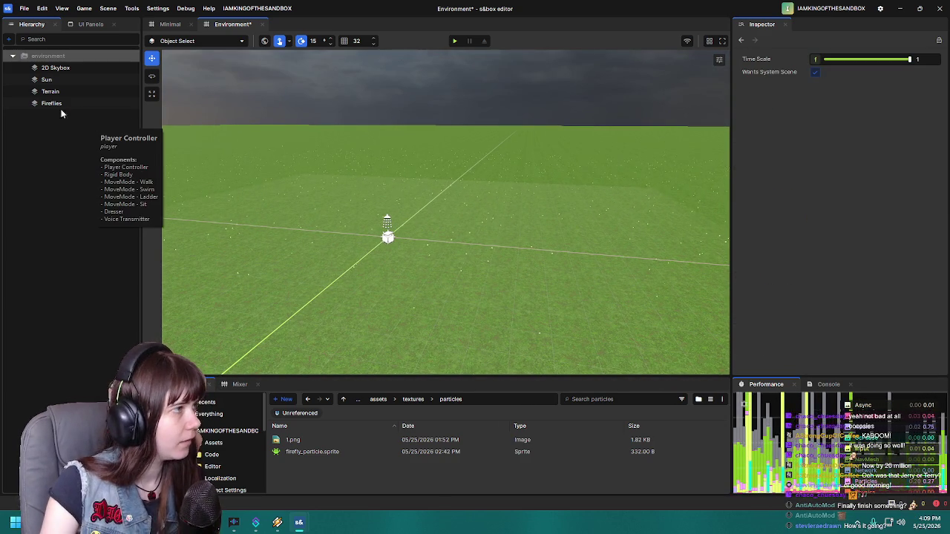
{"action": "left_click", "coordinate": [44, 104]}
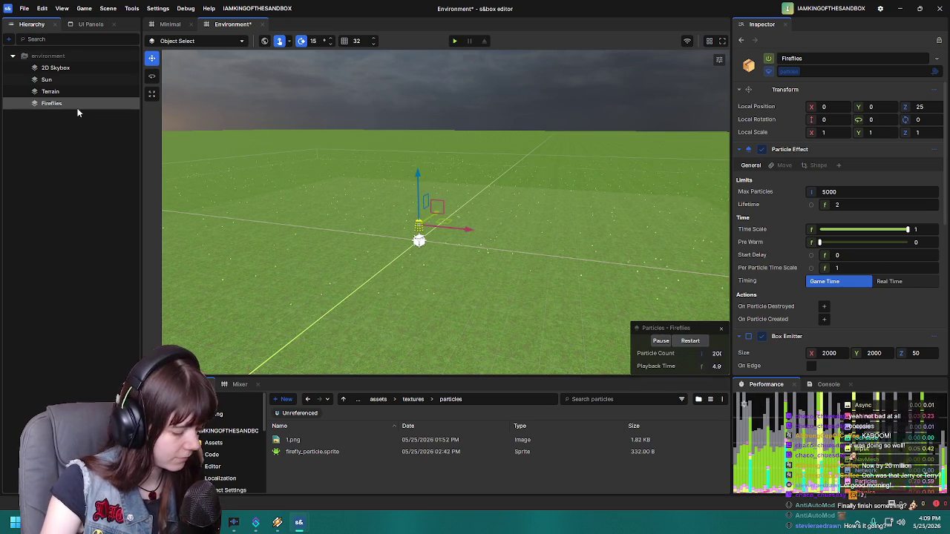
{"action": "left_click", "coordinate": [169, 23]}
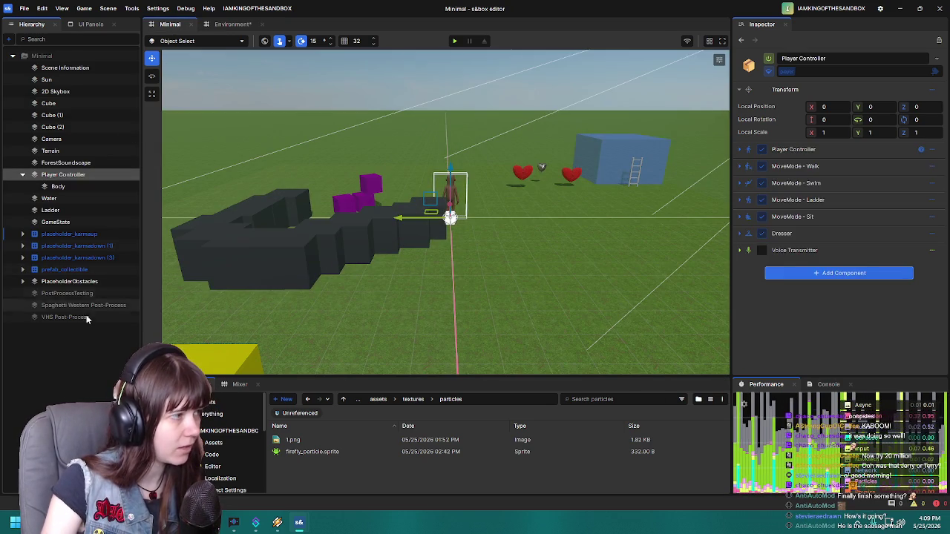
Step: Place Fireflies in the Minimal hierarchy, run a quick play-test, then close the Environment scene
{"action": "left_click", "coordinate": [90, 331]}
{"action": "mouse_move", "coordinate": [586, 246]}
{"action": "left_mouse_down"}
{"action": "mouse_move", "coordinate": [515, 236]}
{"action": "mouse_move", "coordinate": [501, 180]}
{"action": "left_mouse_up"}
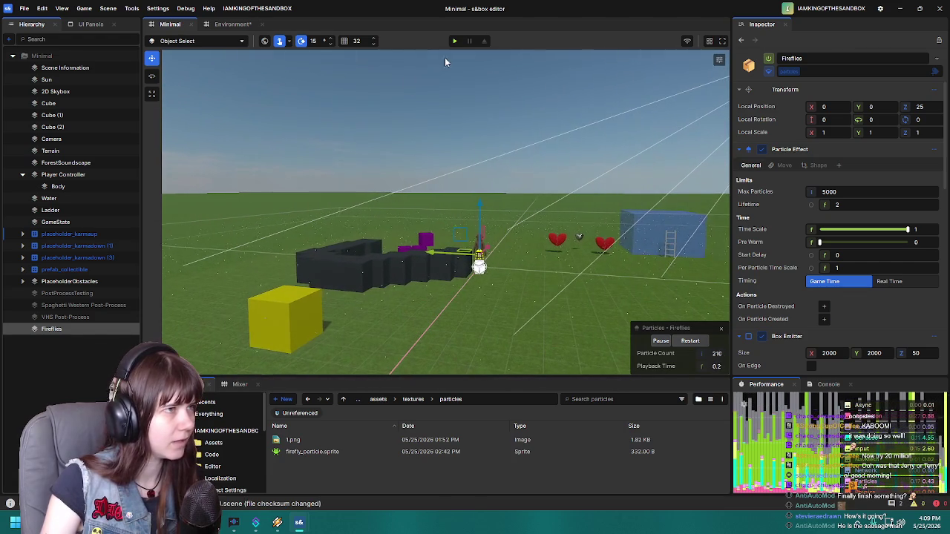
{"action": "key", "text": "F5"}
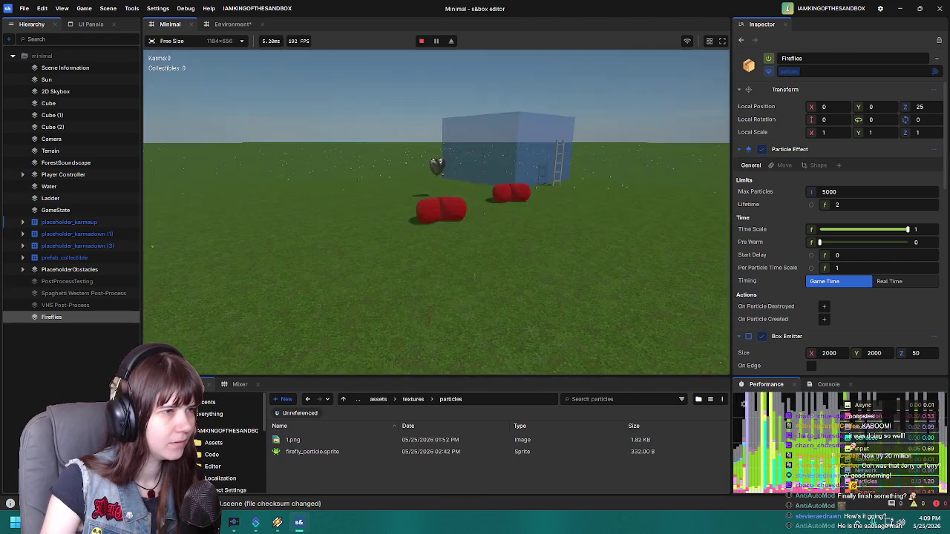
{"action": "key", "text": "Escape"}
{"action": "left_click", "coordinate": [212, 336]}
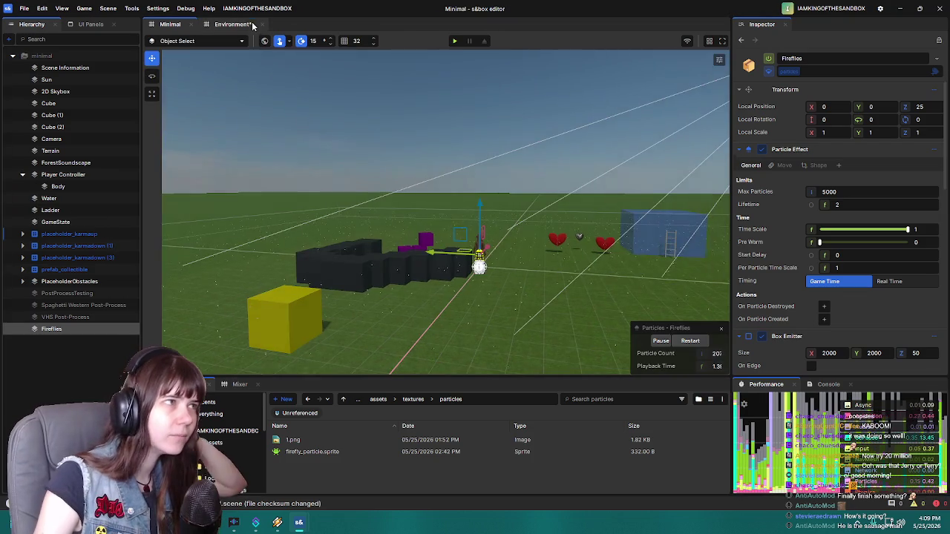
{"action": "left_click", "coordinate": [232, 25]}
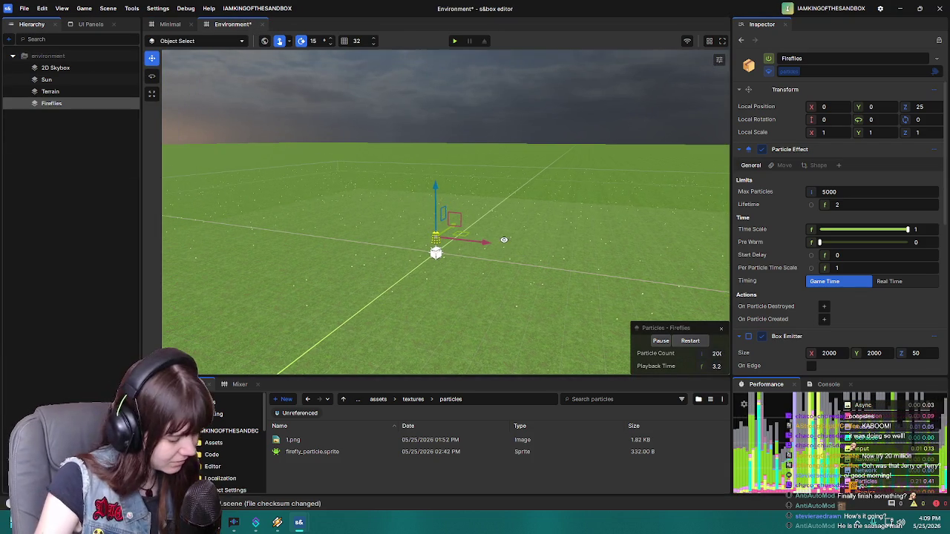
{"action": "left_click", "coordinate": [260, 24]}
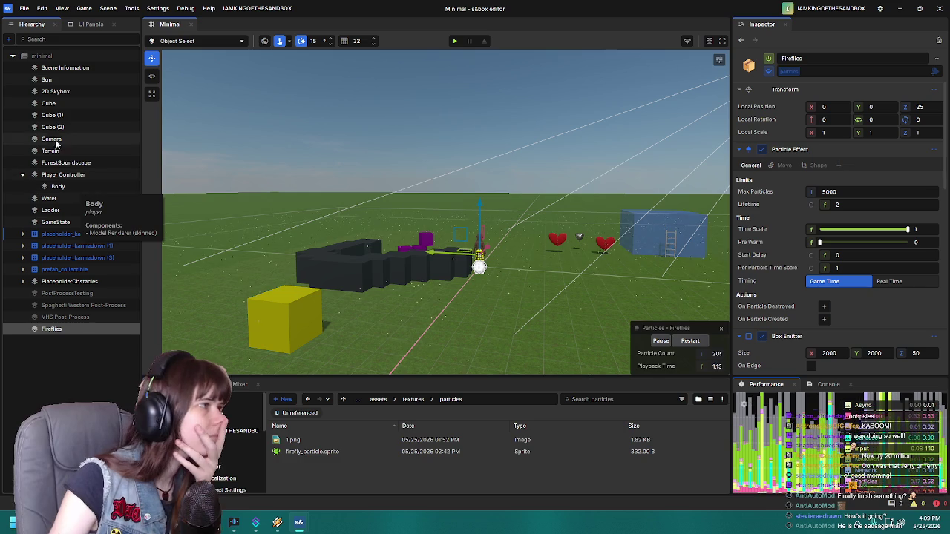
Step: Tint the Minimal scene's 2D Skybox grey #3A3A3A, then start a play-test
{"action": "left_click", "coordinate": [56, 92]}
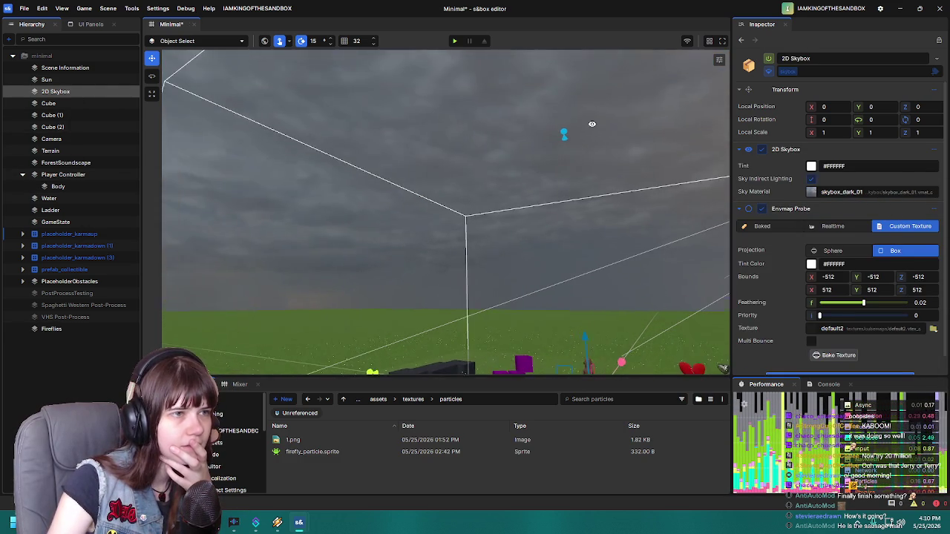
{"action": "scroll", "coordinate": [330, 210], "scroll_direction": "up", "scroll_amount": 3}
{"action": "mouse_move", "coordinate": [330, 210]}
{"action": "left_mouse_down"}
{"action": "mouse_move", "coordinate": [245, 218]}
{"action": "mouse_move", "coordinate": [415, 232]}
{"action": "mouse_move", "coordinate": [761, 235]}
{"action": "left_mouse_up"}
{"action": "left_click", "coordinate": [814, 167]}
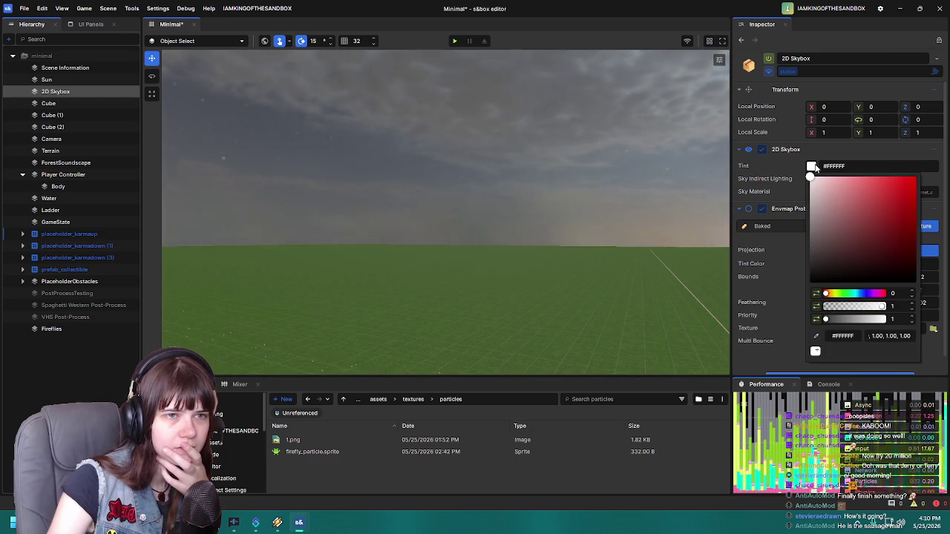
{"action": "left_click_drag", "start_coordinate": [833, 234], "coordinate": [800, 258]}
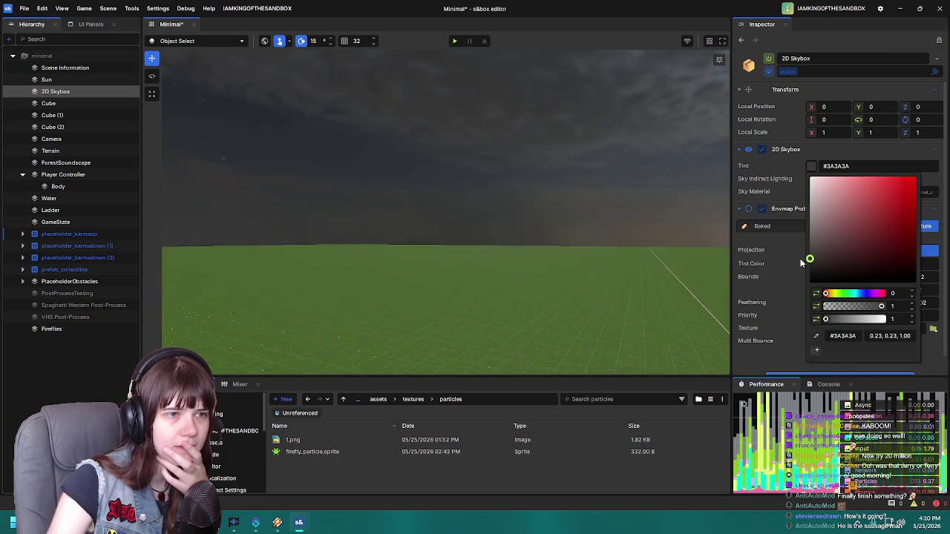
{"action": "mouse_move", "coordinate": [413, 286]}
{"action": "left_mouse_down"}
{"action": "mouse_move", "coordinate": [690, 295]}
{"action": "mouse_move", "coordinate": [410, 259]}
{"action": "mouse_move", "coordinate": [603, 272]}
{"action": "mouse_move", "coordinate": [509, 243]}
{"action": "mouse_move", "coordinate": [528, 190]}
{"action": "left_mouse_up"}
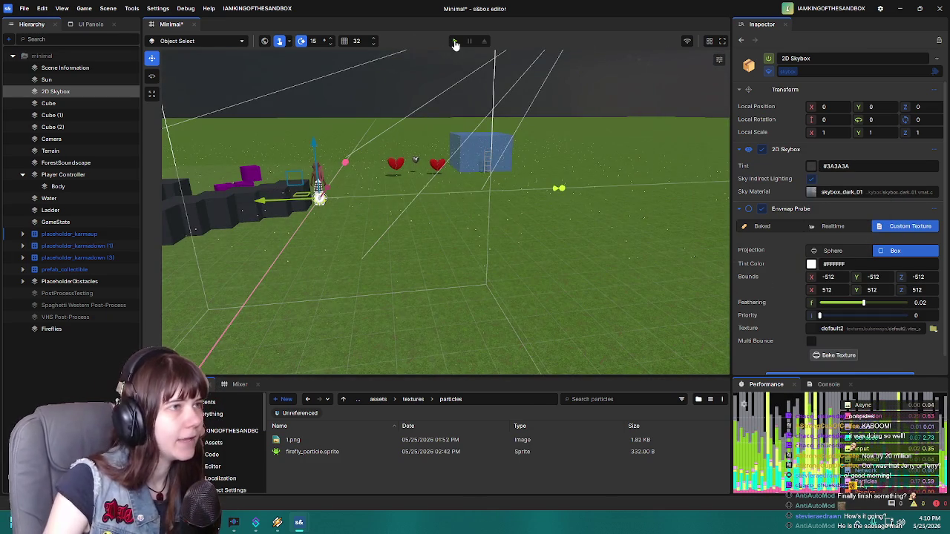
{"action": "key", "text": "F5"}
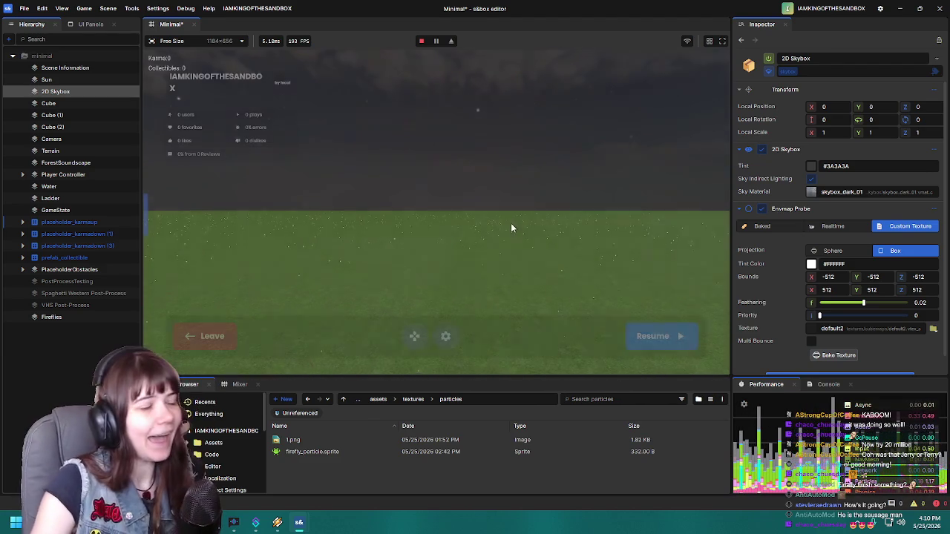
{"action": "key", "text": "Escape"}
{"action": "left_click", "coordinate": [202, 335]}
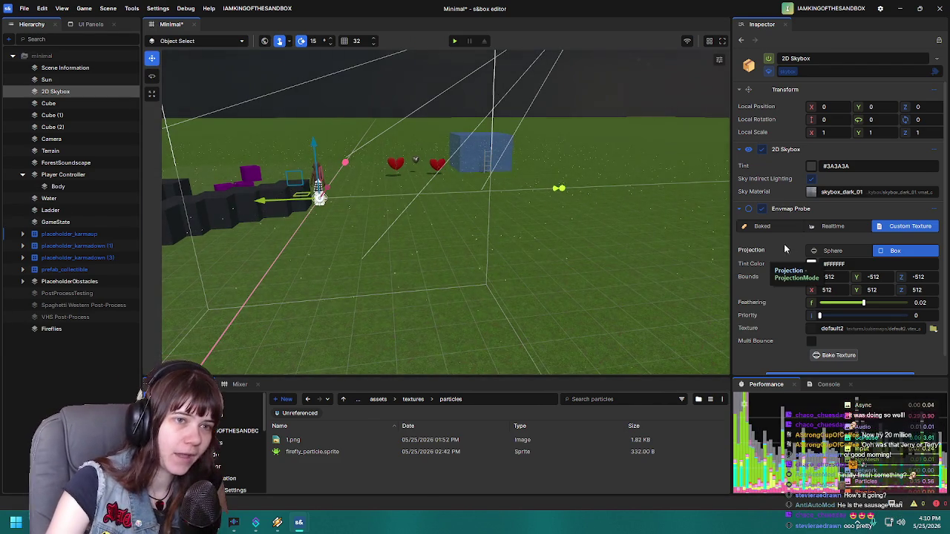
Step: Drag the Fireflies Particle Light Renderer Performance Ratio slider from 0 up to 1
{"action": "left_click", "coordinate": [59, 329]}
{"action": "scroll", "coordinate": [857, 251], "scroll_direction": "down", "scroll_amount": 8}
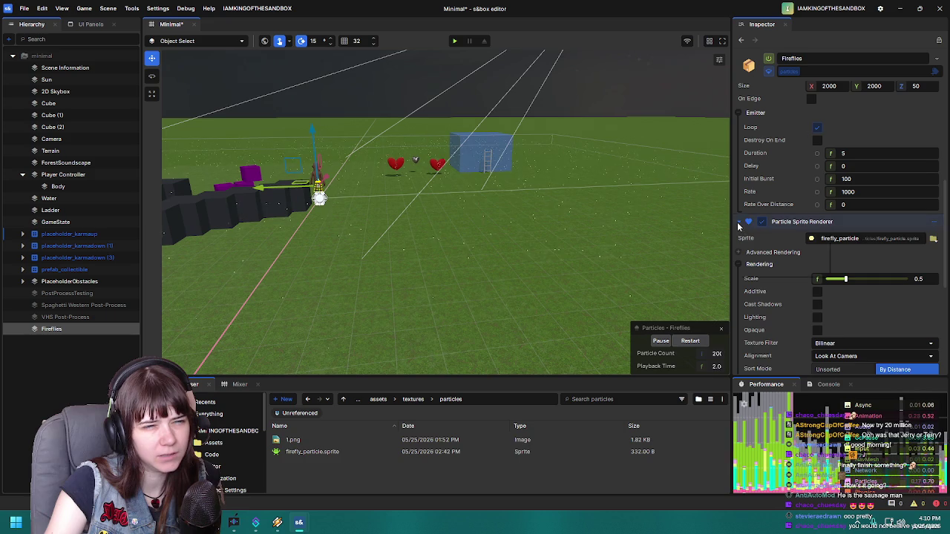
{"action": "left_click", "coordinate": [739, 221]}
{"action": "left_click", "coordinate": [739, 328]}
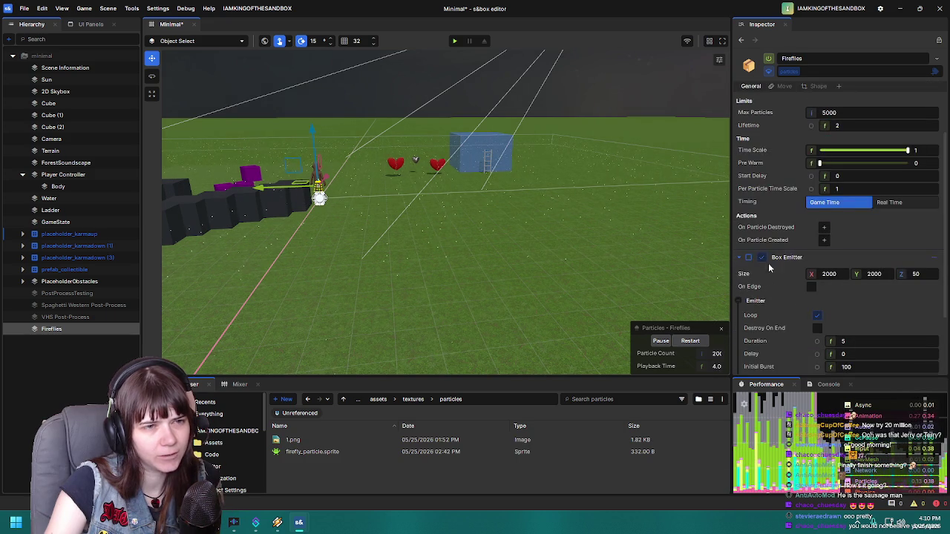
{"action": "left_click", "coordinate": [737, 257]}
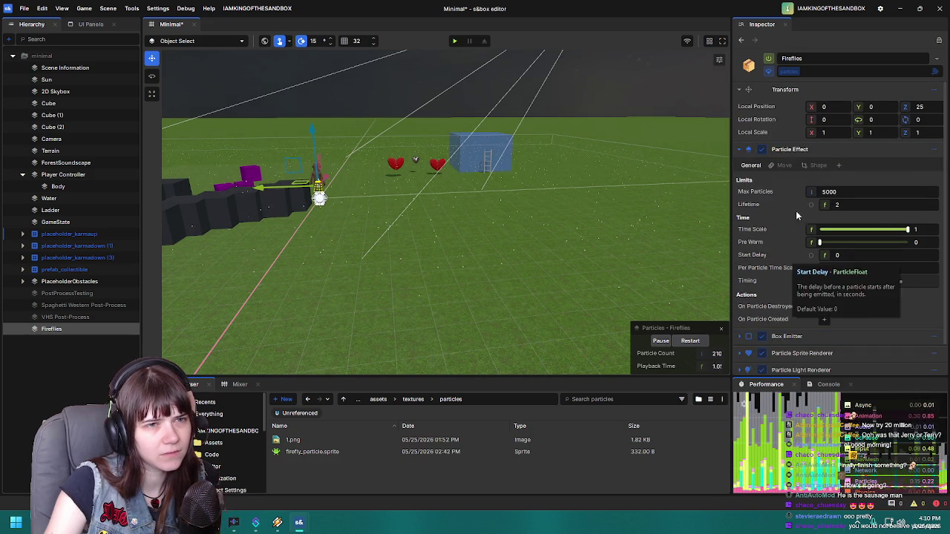
{"action": "scroll", "coordinate": [773, 315], "scroll_direction": "down", "scroll_amount": 1}
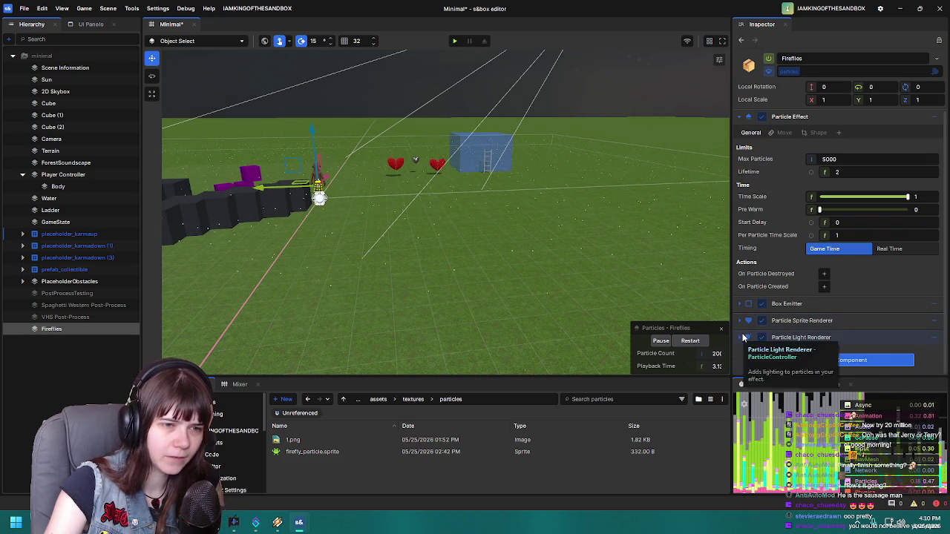
{"action": "scroll", "coordinate": [775, 304], "scroll_direction": "down", "scroll_amount": 4}
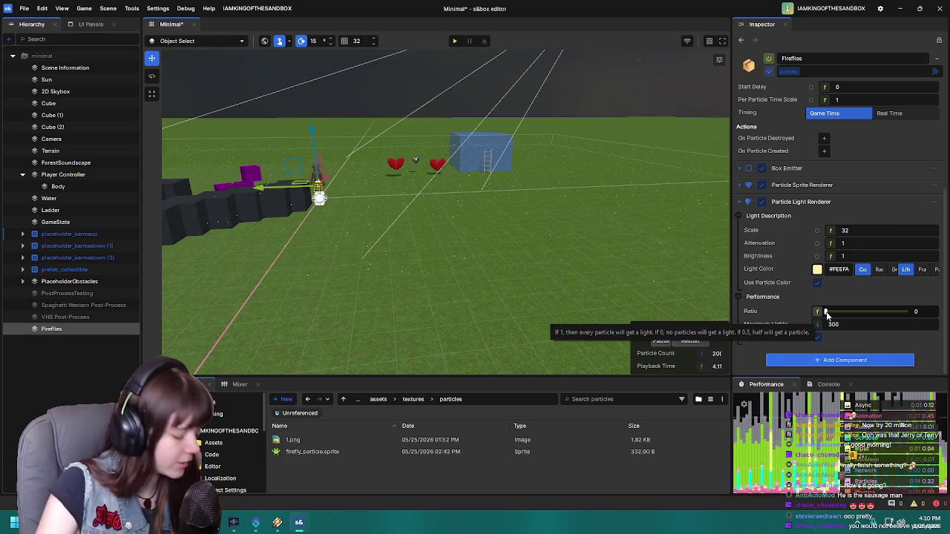
{"action": "key", "text": "a"}
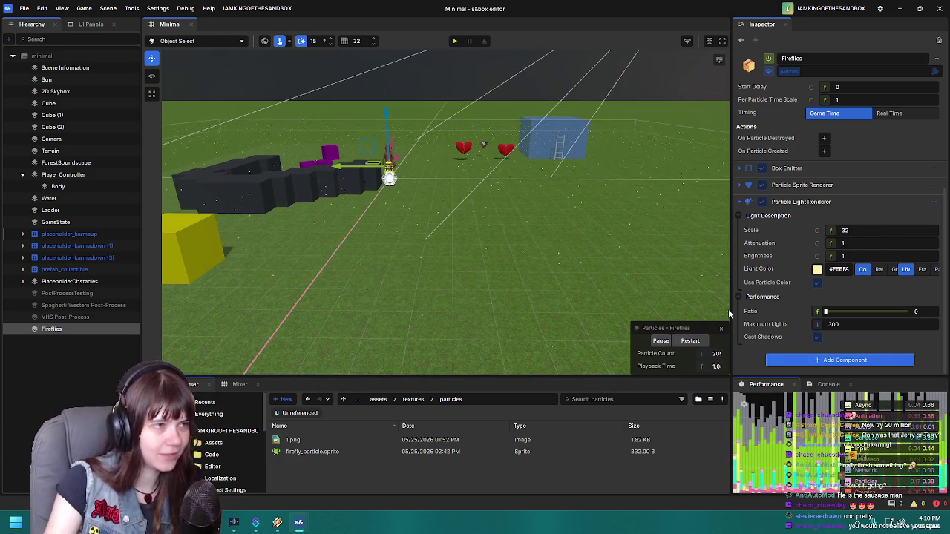
{"action": "left_click_drag", "start_coordinate": [826, 312], "coordinate": [850, 314]}
{"action": "mouse_move", "coordinate": [568, 271]}
{"action": "left_mouse_down"}
{"action": "mouse_move", "coordinate": [594, 214]}
{"action": "mouse_move", "coordinate": [500, 226]}
{"action": "mouse_move", "coordinate": [581, 280]}
{"action": "left_mouse_up"}
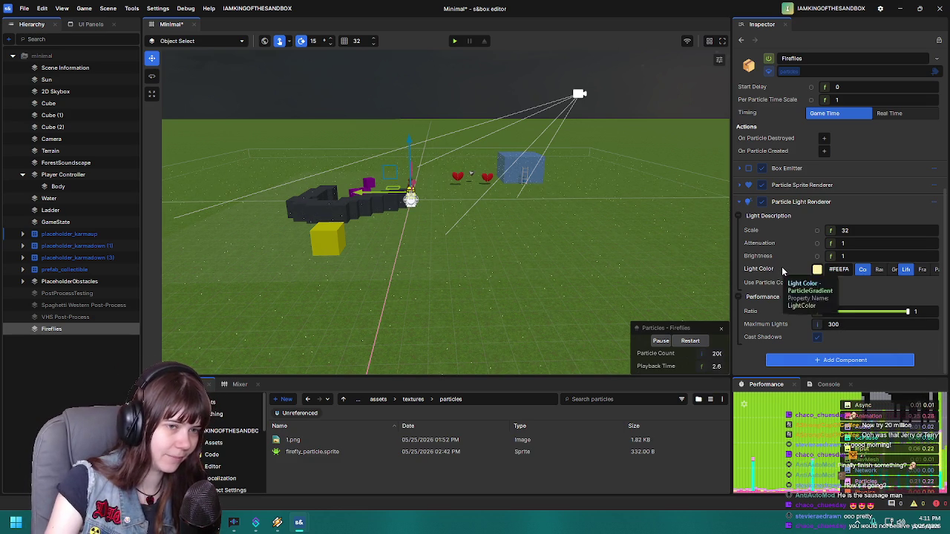
{"action": "left_click", "coordinate": [740, 186]}
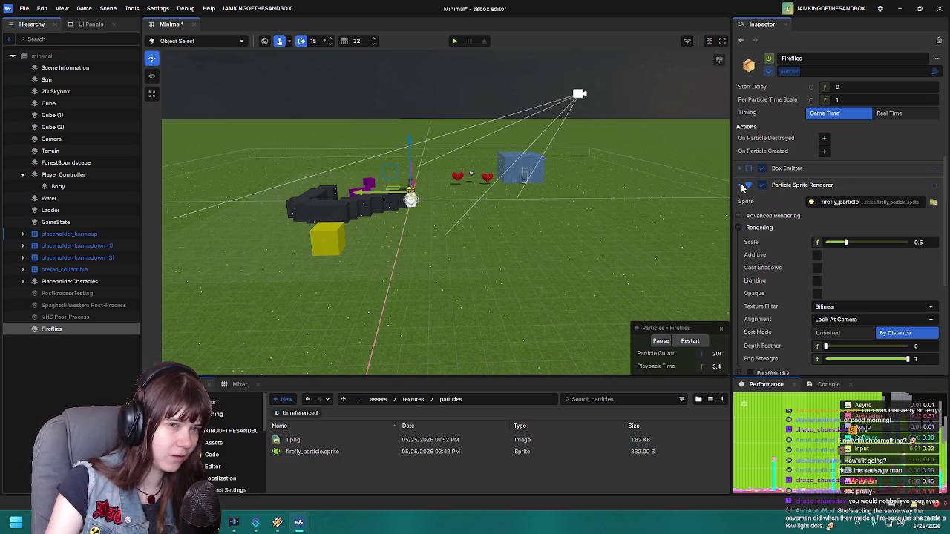
Step: Collapse the sprite renderer and open the Fireflies Box Emitter settings to check its size
{"action": "scroll", "coordinate": [783, 255], "scroll_direction": "up", "scroll_amount": 3}
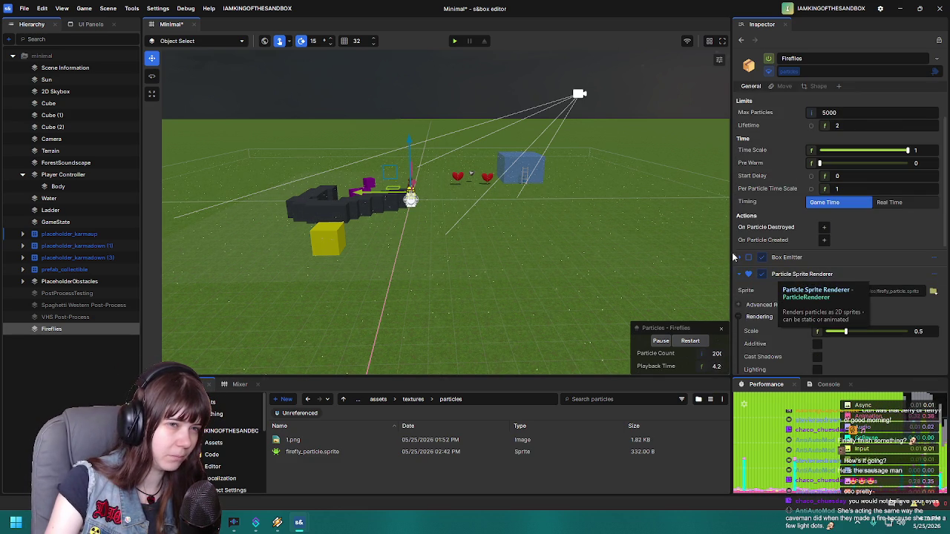
{"action": "left_click", "coordinate": [740, 281]}
{"action": "left_click", "coordinate": [741, 258]}
{"action": "scroll", "coordinate": [837, 293], "scroll_direction": "down", "scroll_amount": 3}
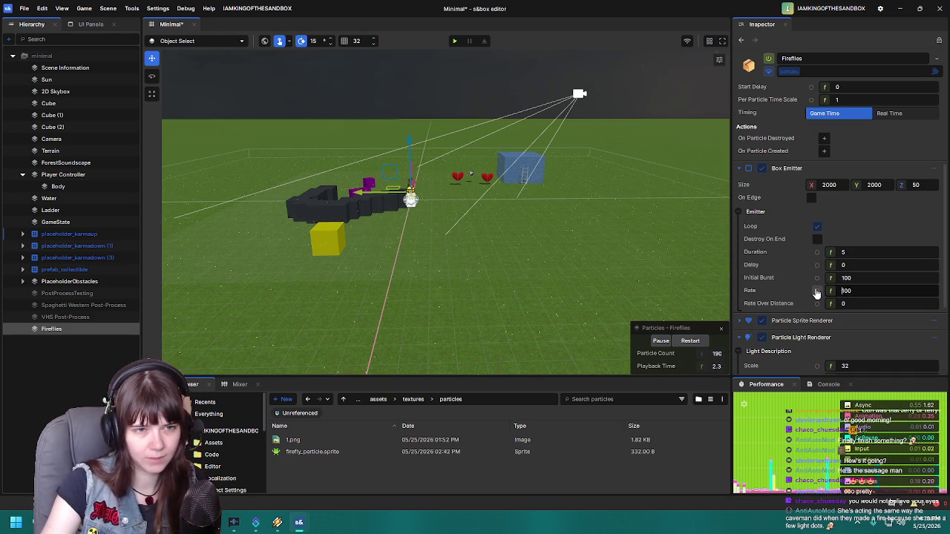
{"action": "scroll", "coordinate": [466, 244], "scroll_direction": "down", "scroll_amount": 5}
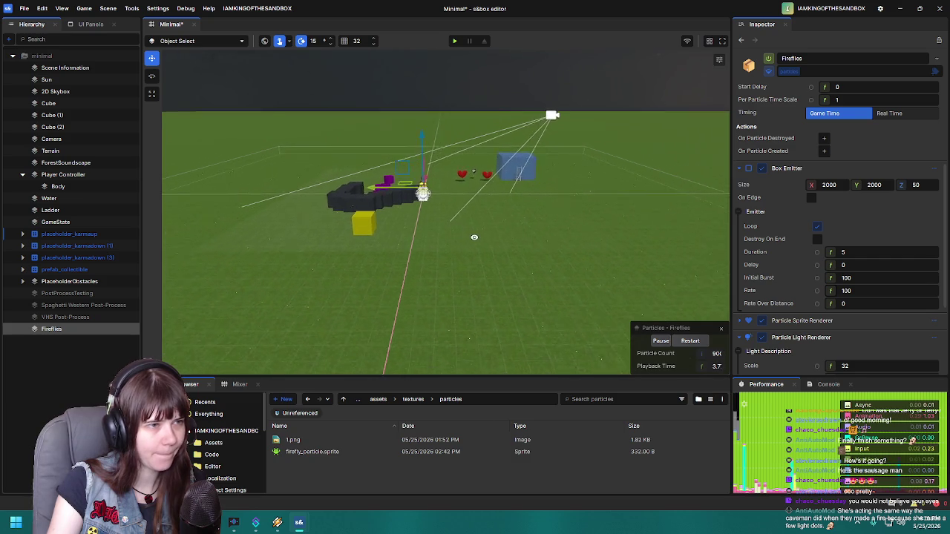
{"action": "scroll", "coordinate": [474, 237], "scroll_direction": "up", "scroll_amount": 2}
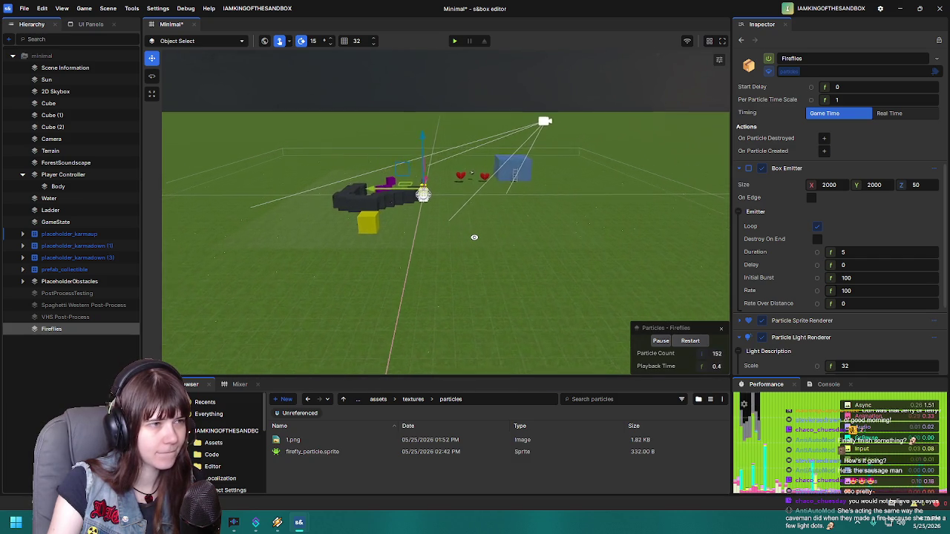
{"action": "scroll", "coordinate": [415, 230], "scroll_direction": "up", "scroll_amount": 4}
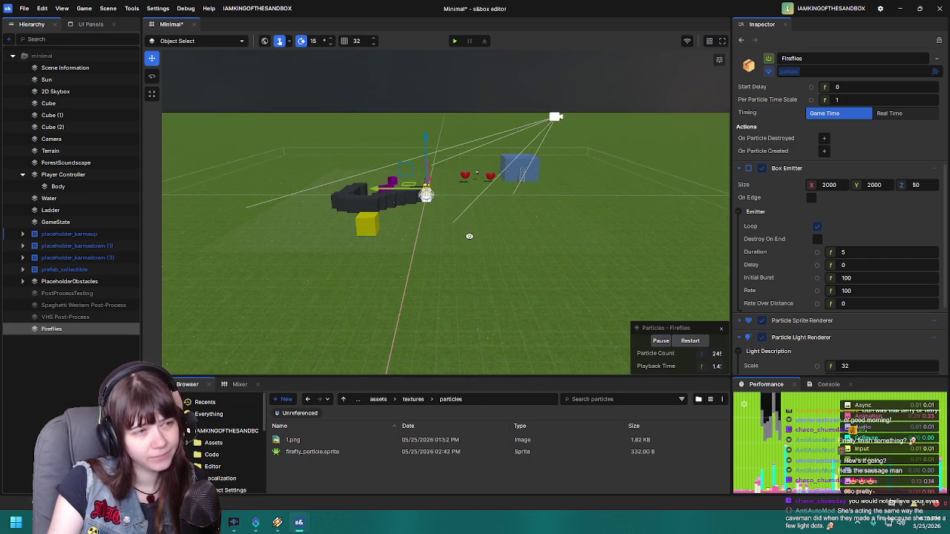
Step: Fly the view past the black blocks, character and hearts, then start a play-test
{"action": "mouse_move", "coordinate": [359, 224]}
{"action": "left_mouse_down"}
{"action": "mouse_move", "coordinate": [627, 214]}
{"action": "mouse_move", "coordinate": [609, 214]}
{"action": "left_mouse_up"}
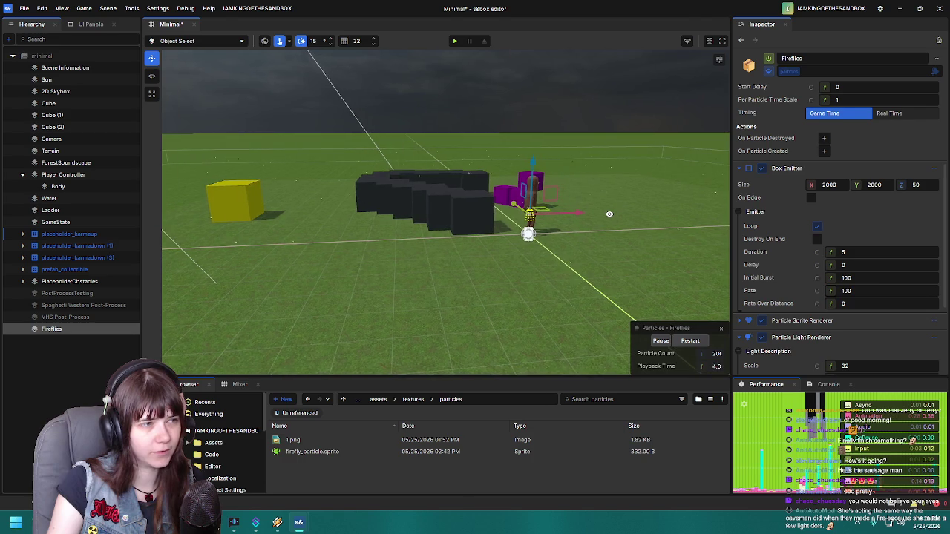
{"action": "left_click_drag", "start_coordinate": [359, 266], "coordinate": [674, 271]}
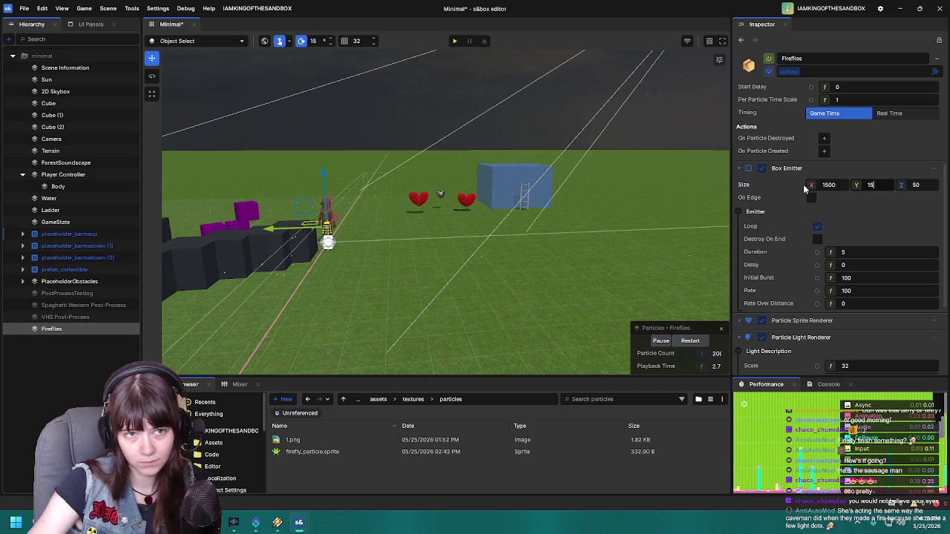
{"action": "mouse_move", "coordinate": [491, 272]}
{"action": "left_mouse_down"}
{"action": "mouse_move", "coordinate": [469, 278]}
{"action": "mouse_move", "coordinate": [424, 265]}
{"action": "mouse_move", "coordinate": [441, 282]}
{"action": "left_mouse_up"}
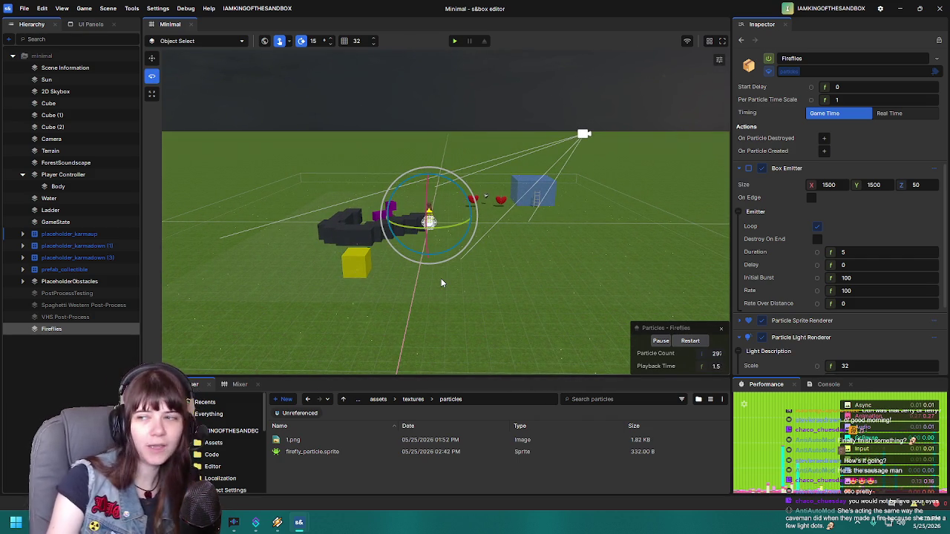
{"action": "left_click_drag", "start_coordinate": [359, 238], "coordinate": [301, 236]}
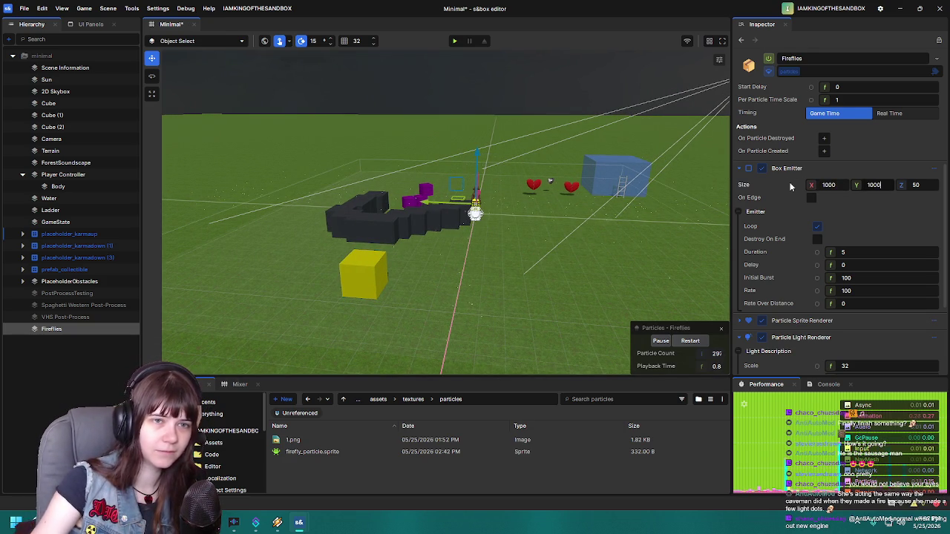
{"action": "left_click_drag", "start_coordinate": [440, 267], "coordinate": [512, 255]}
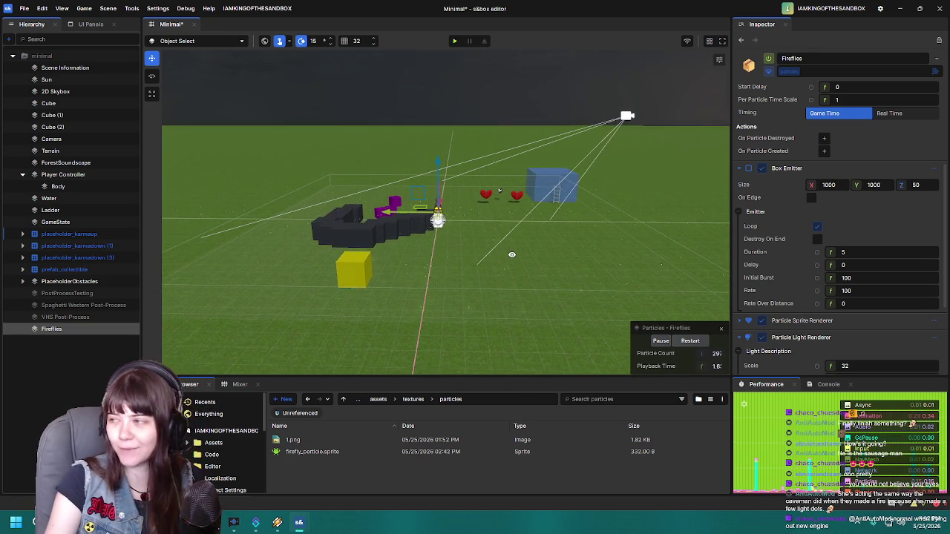
{"action": "left_click", "coordinate": [455, 41]}
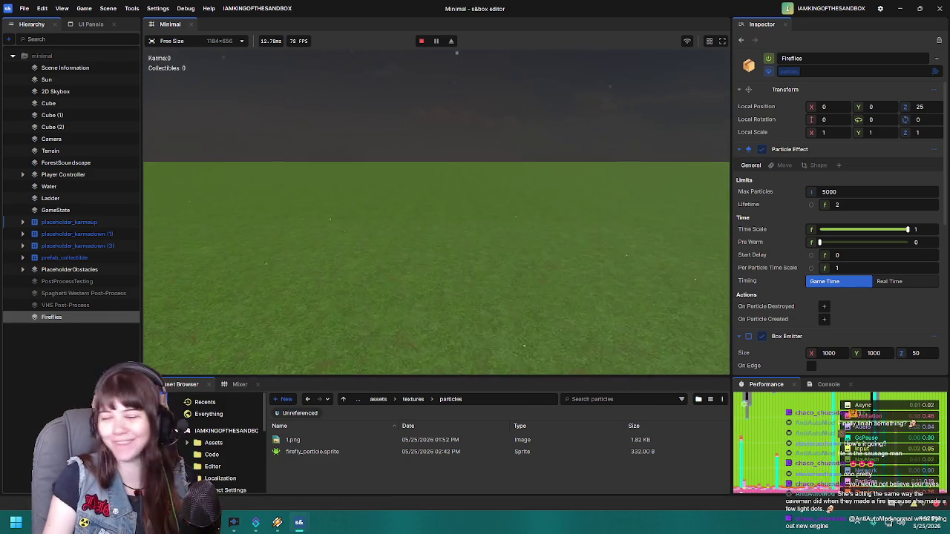
{"action": "key", "text": "Escape"}
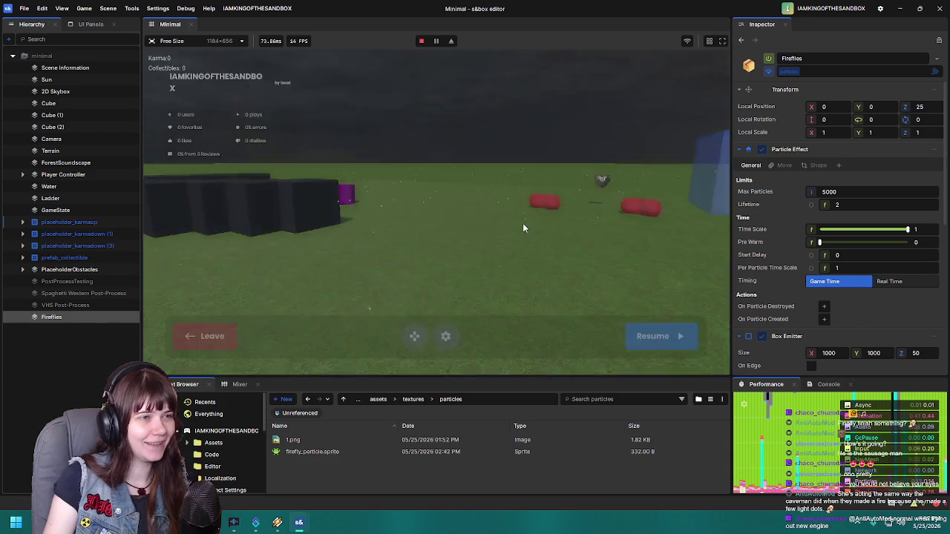
{"action": "left_click", "coordinate": [213, 336]}
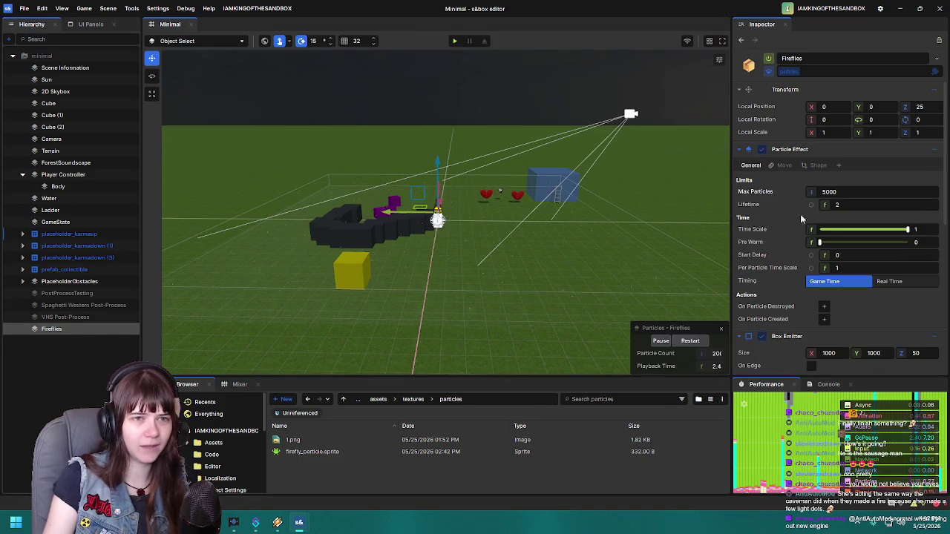
Step: Set the Fireflies Particle Sprite Renderer scale from 0.5 to 1
{"action": "scroll", "coordinate": [771, 248], "scroll_direction": "down", "scroll_amount": 3}
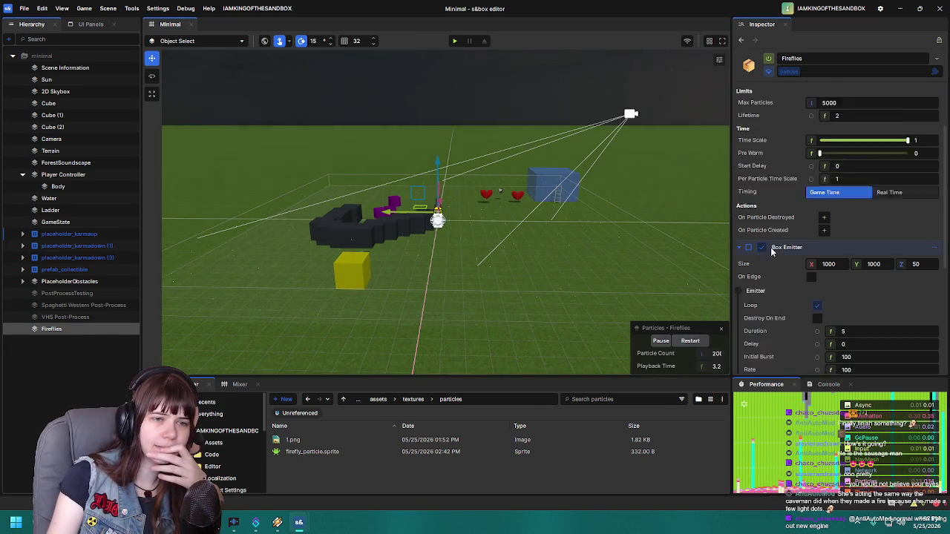
{"action": "scroll", "coordinate": [774, 289], "scroll_direction": "down", "scroll_amount": 3}
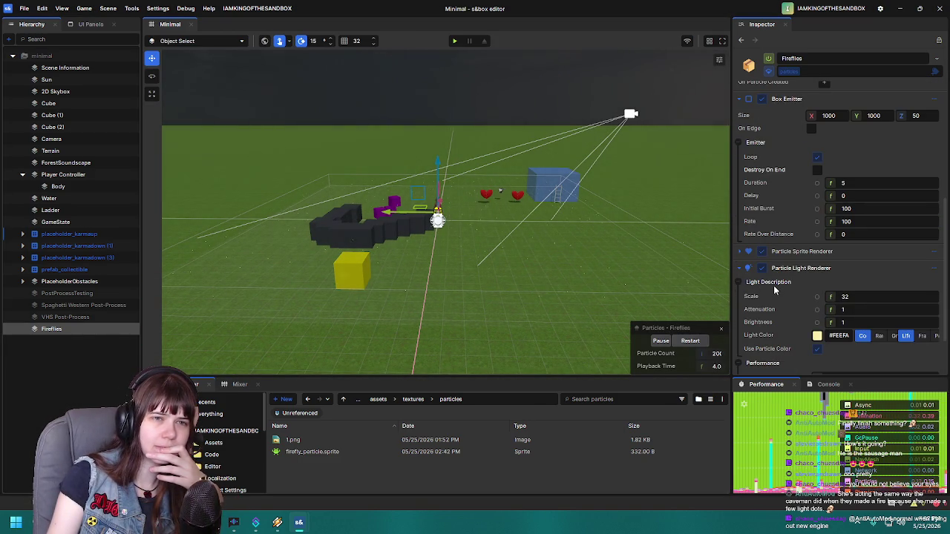
{"action": "scroll", "coordinate": [823, 178], "scroll_direction": "up", "scroll_amount": 1}
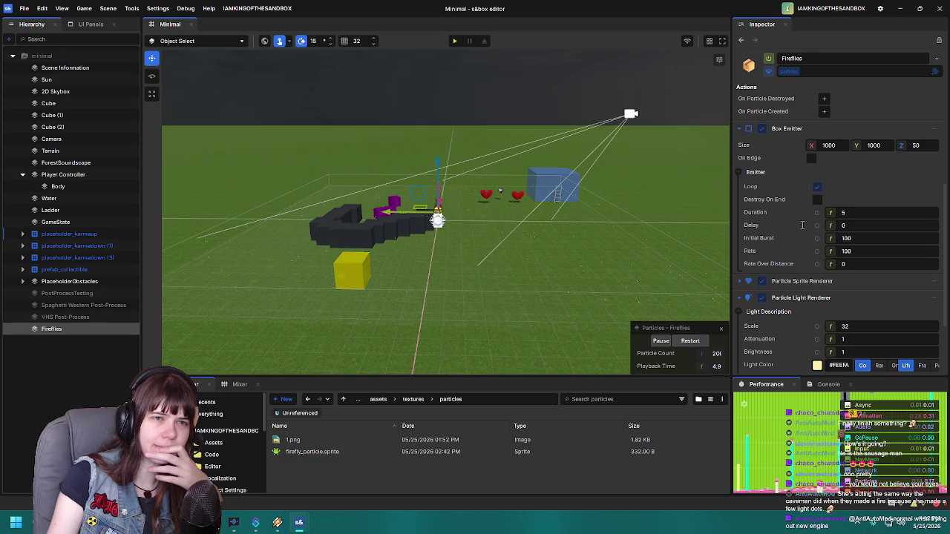
{"action": "scroll", "coordinate": [801, 241], "scroll_direction": "down", "scroll_amount": 3}
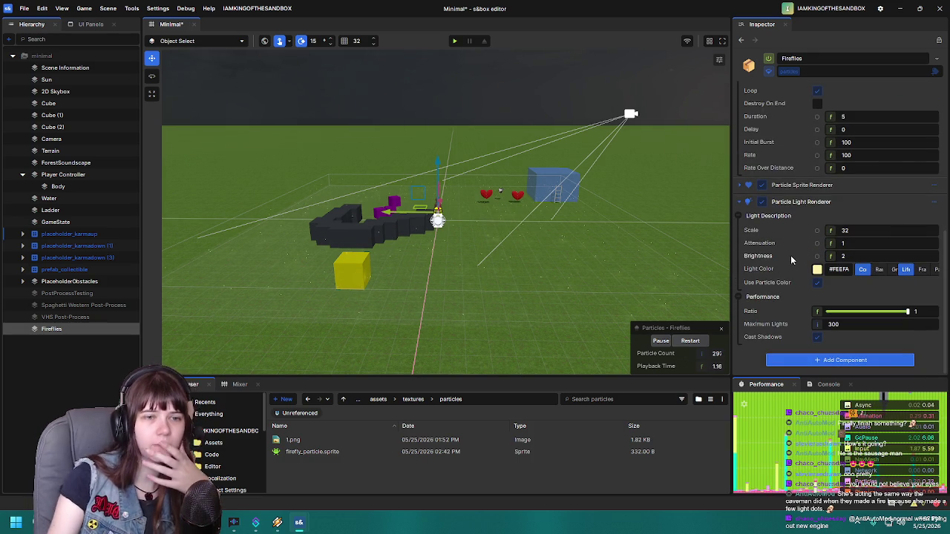
{"action": "scroll", "coordinate": [766, 259], "scroll_direction": "up", "scroll_amount": 4}
{"action": "scroll", "coordinate": [766, 260], "scroll_direction": "up", "scroll_amount": 6}
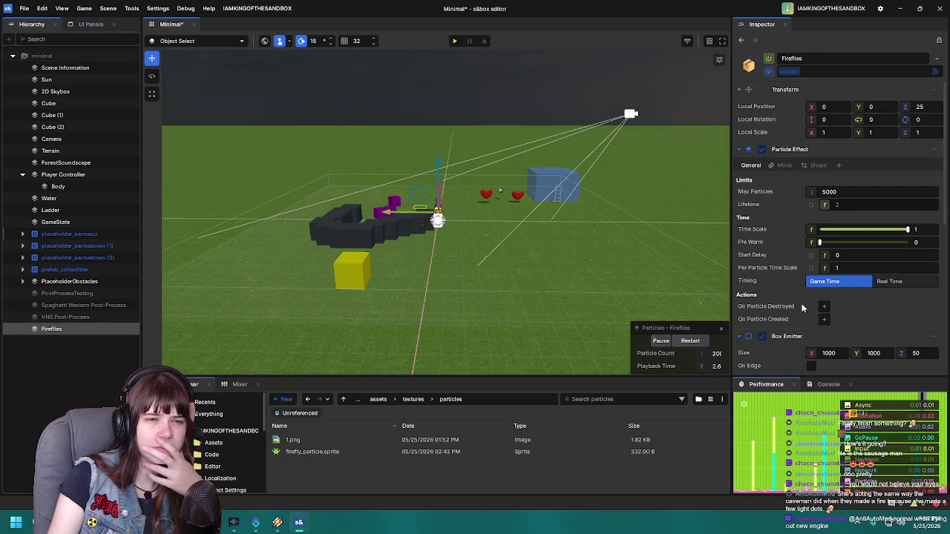
{"action": "scroll", "coordinate": [793, 334], "scroll_direction": "down", "scroll_amount": 6}
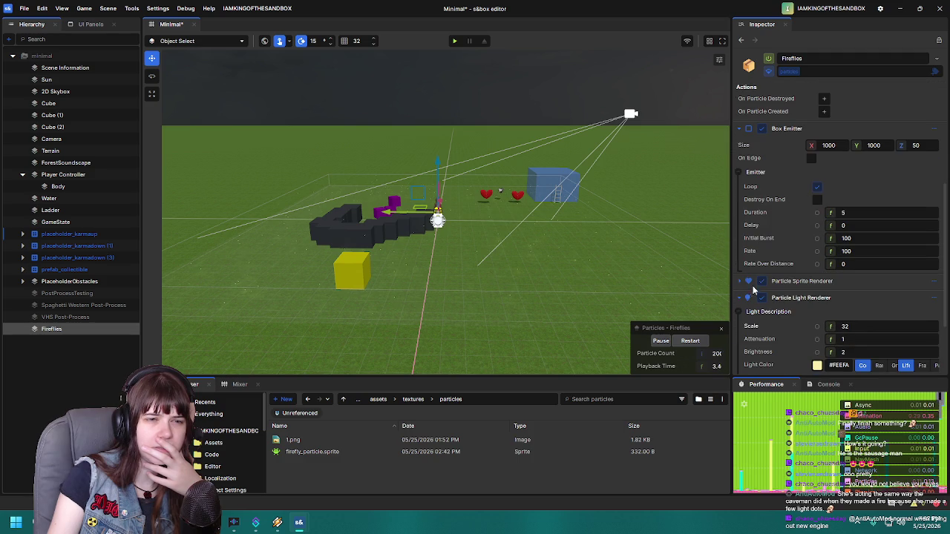
{"action": "left_click", "coordinate": [740, 282]}
{"action": "scroll", "coordinate": [817, 267], "scroll_direction": "down", "scroll_amount": 3}
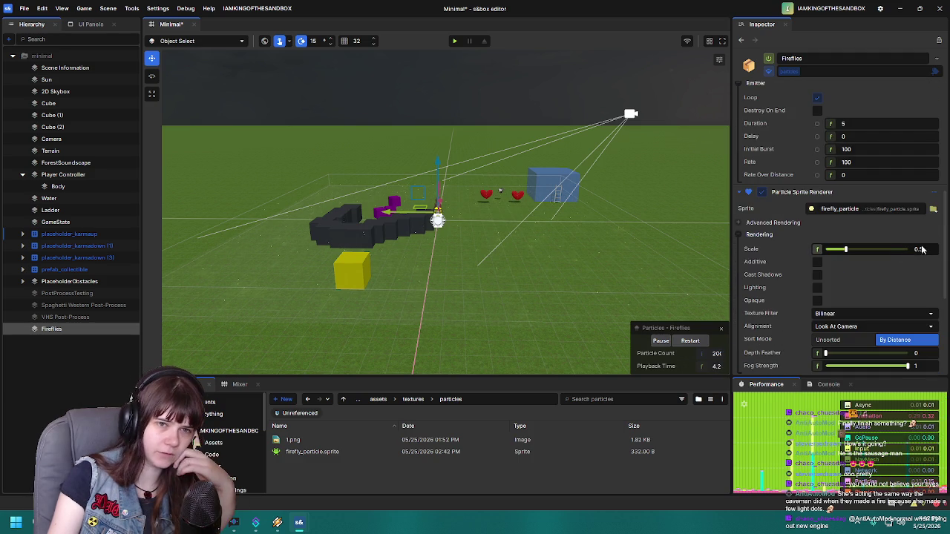
{"action": "type", "text": "1"}
{"action": "key", "text": "Return"}
Step: Switch the gizmo to rotation mode and back to move mode
{"action": "scroll", "coordinate": [597, 275], "scroll_direction": "up", "scroll_amount": 5}
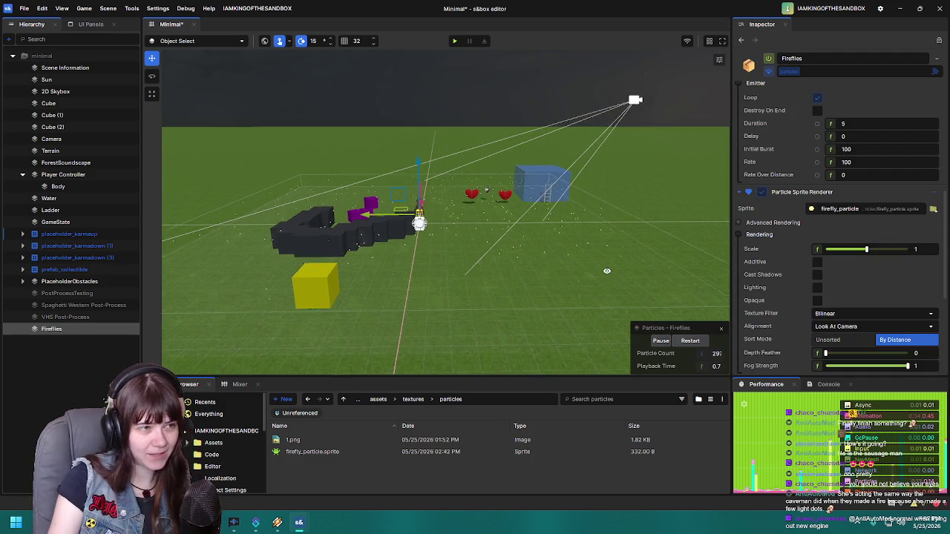
{"action": "scroll", "coordinate": [597, 258], "scroll_direction": "up", "scroll_amount": 5}
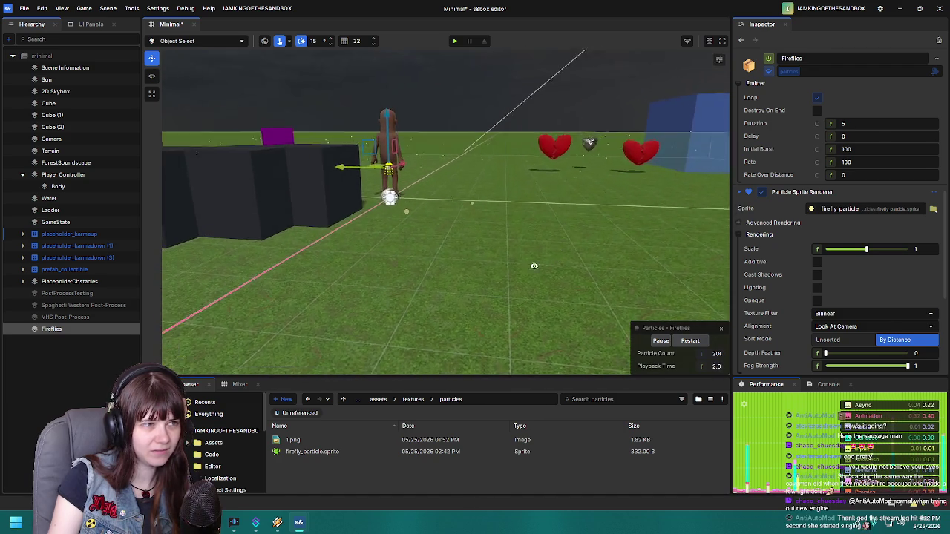
{"action": "key", "text": "e"}
{"action": "scroll", "coordinate": [341, 286], "scroll_direction": "down", "scroll_amount": 5}
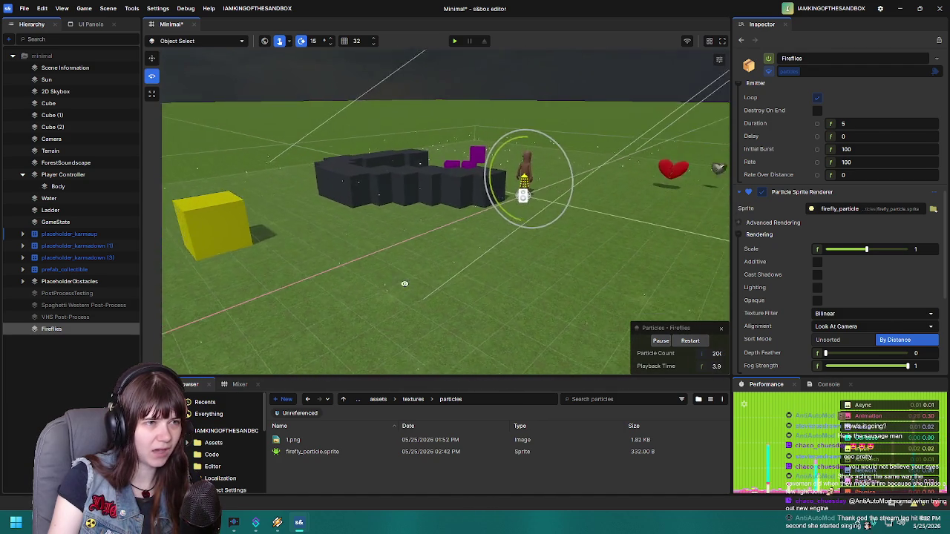
{"action": "key", "text": "w"}
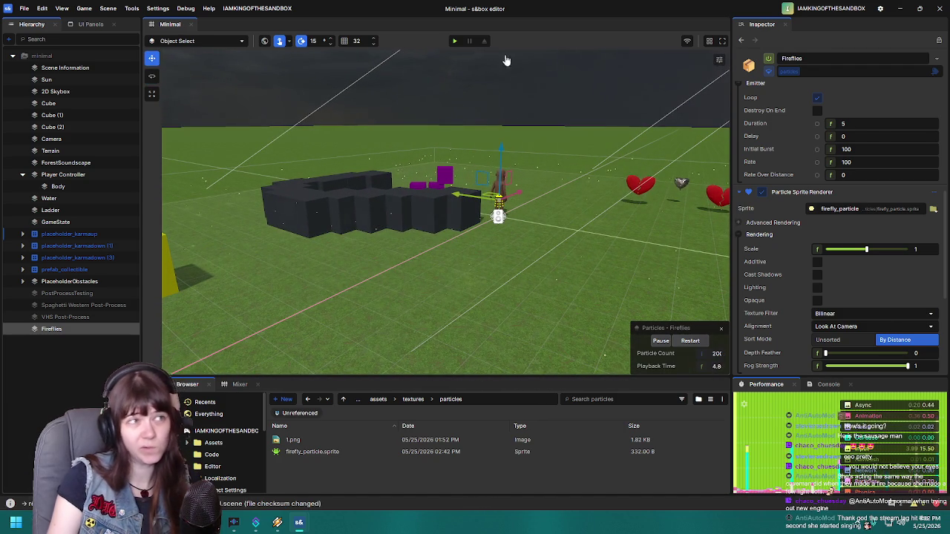
{"action": "left_click", "coordinate": [456, 43]}
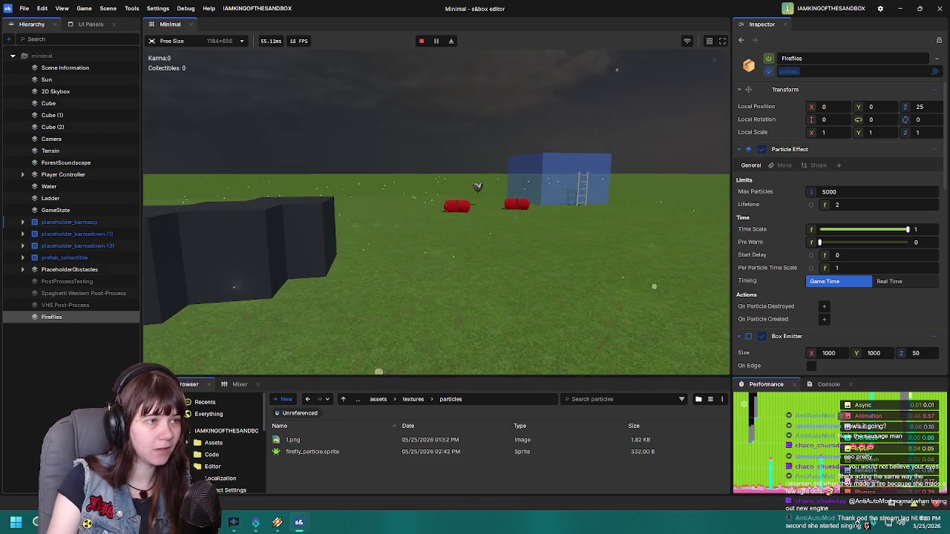
{"action": "key", "text": "Escape"}
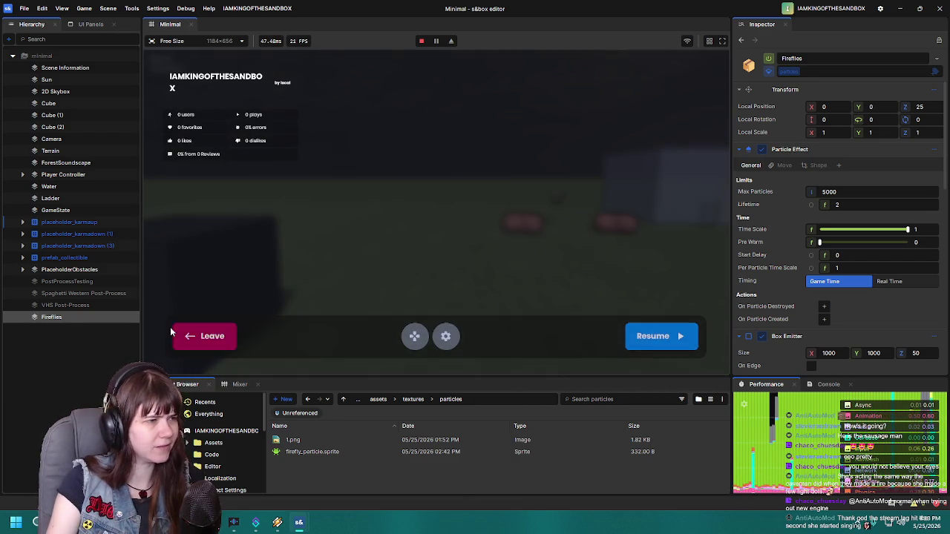
{"action": "left_click", "coordinate": [212, 338]}
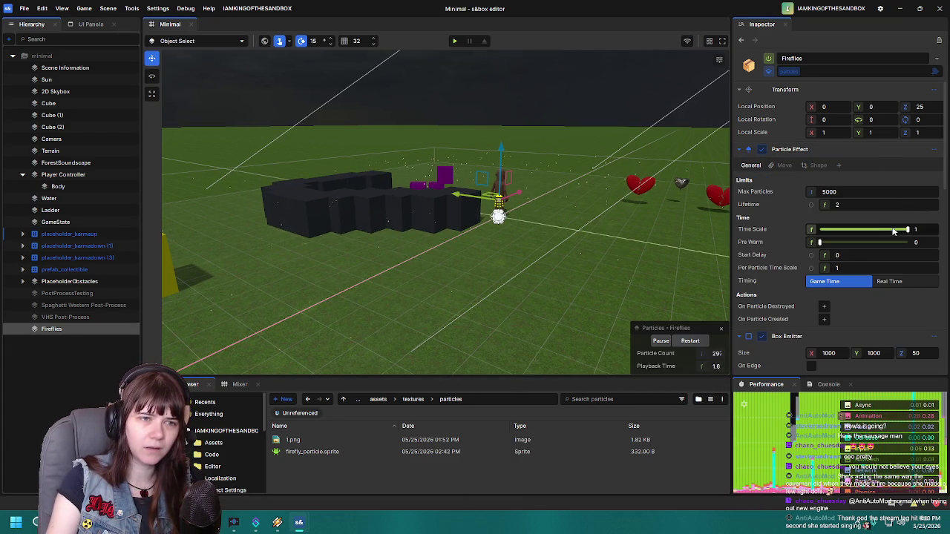
Step: Set the Fireflies sprite Scale to 0.5, save with Ctrl+S, and start a play-test
{"action": "scroll", "coordinate": [788, 316], "scroll_direction": "down", "scroll_amount": 10}
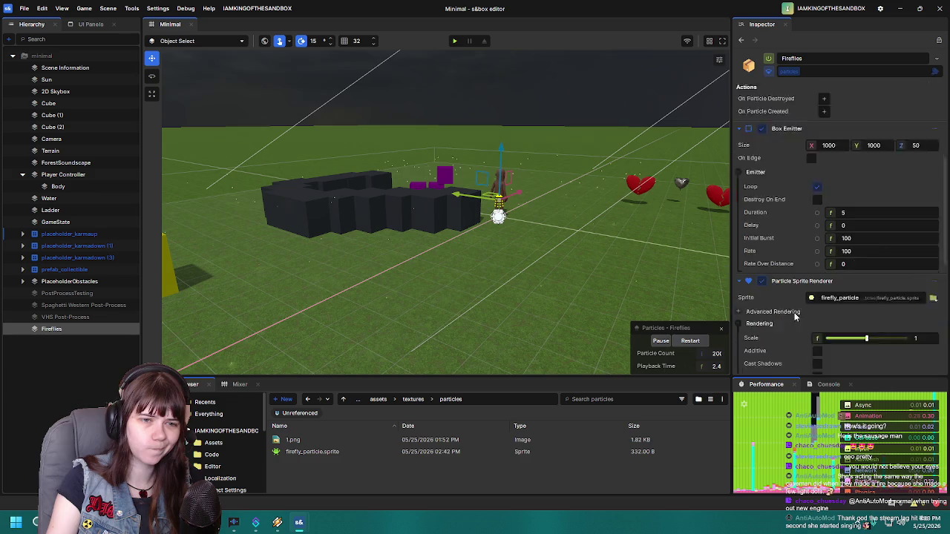
{"action": "type", "text": "0.5"}
{"action": "key", "text": "Return"}
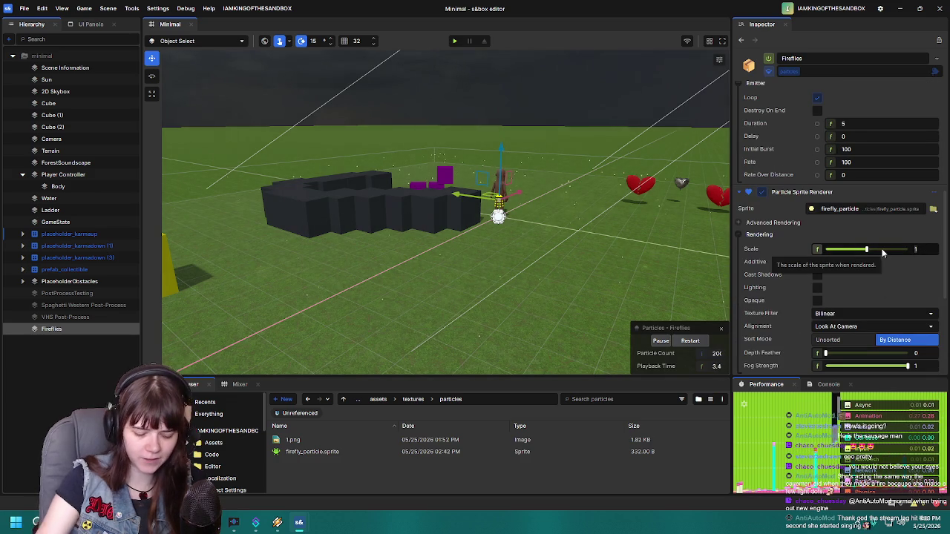
{"action": "key", "text": "ctrl+s"}
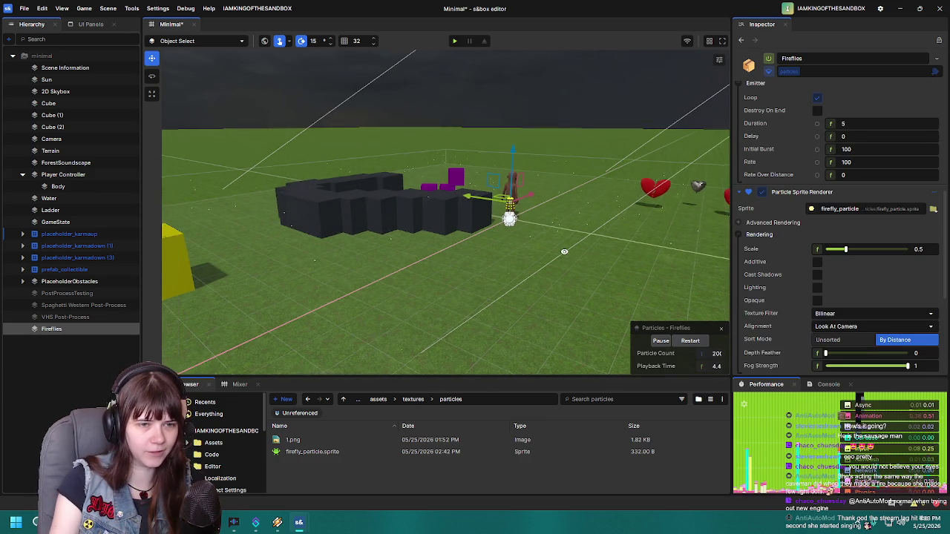
{"action": "left_click", "coordinate": [455, 42]}
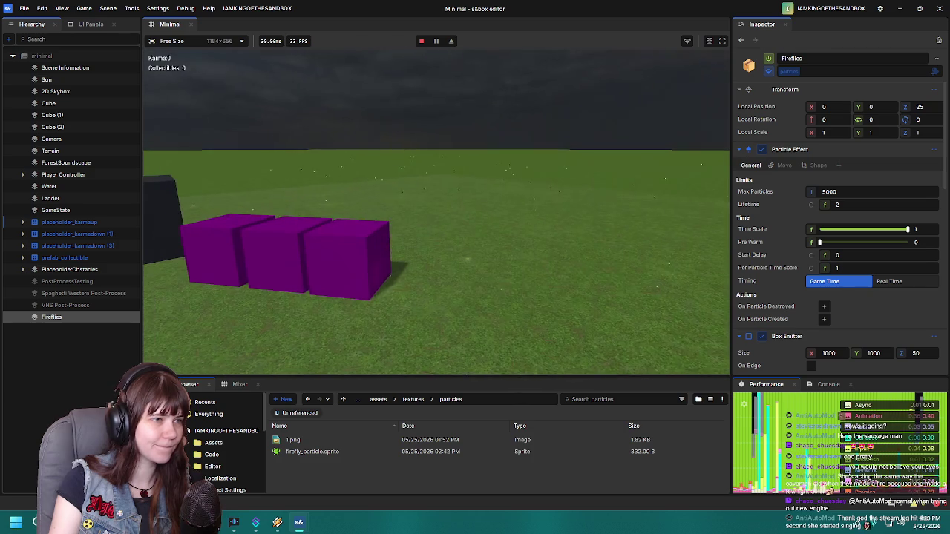
Step: Walk past the dark blocks, yellow cube and red capsules, then leave play mode
{"action": "key", "text": "w"}
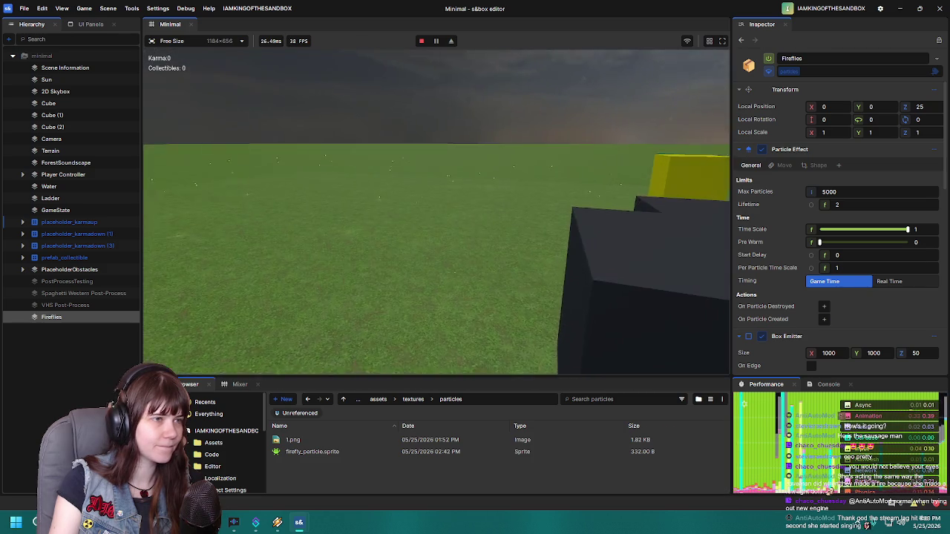
{"action": "key", "text": "w"}
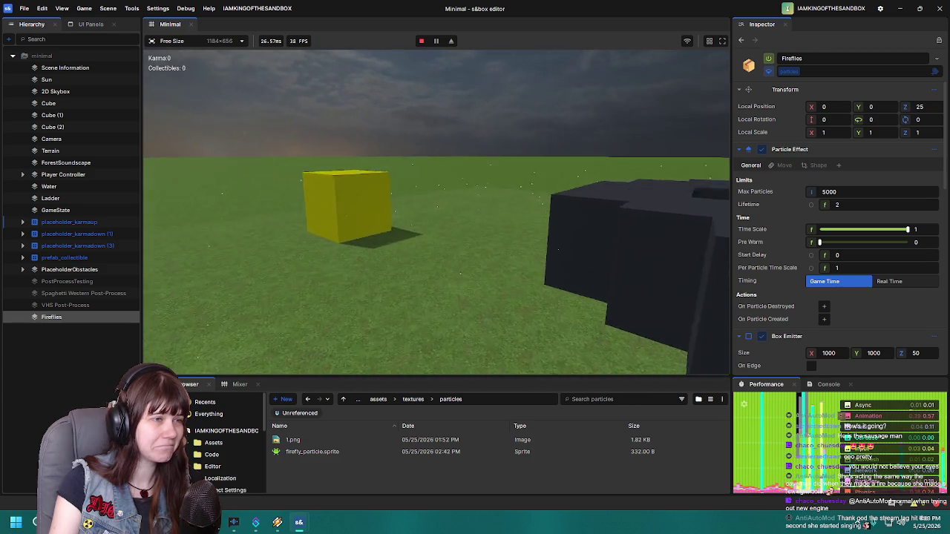
{"action": "key", "text": "w"}
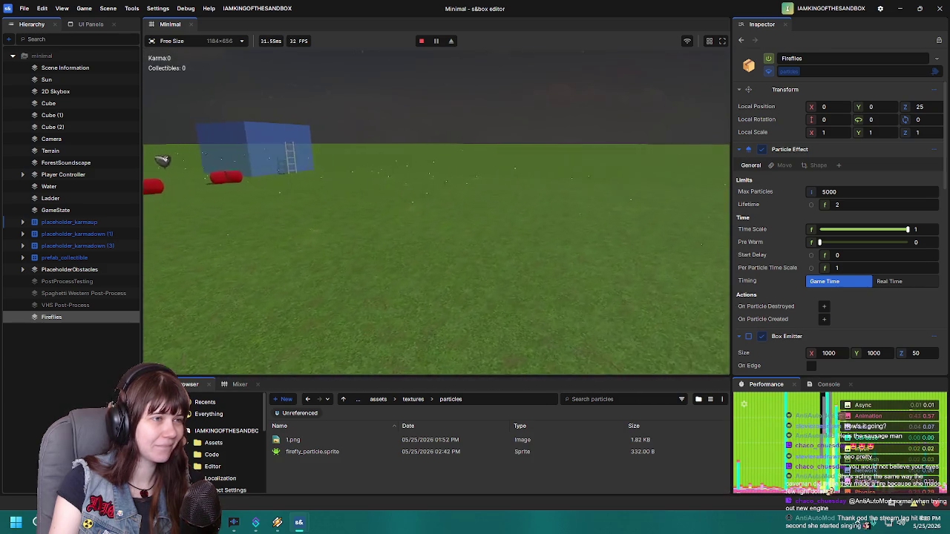
{"action": "key", "text": "w"}
{"action": "key", "text": "w"}
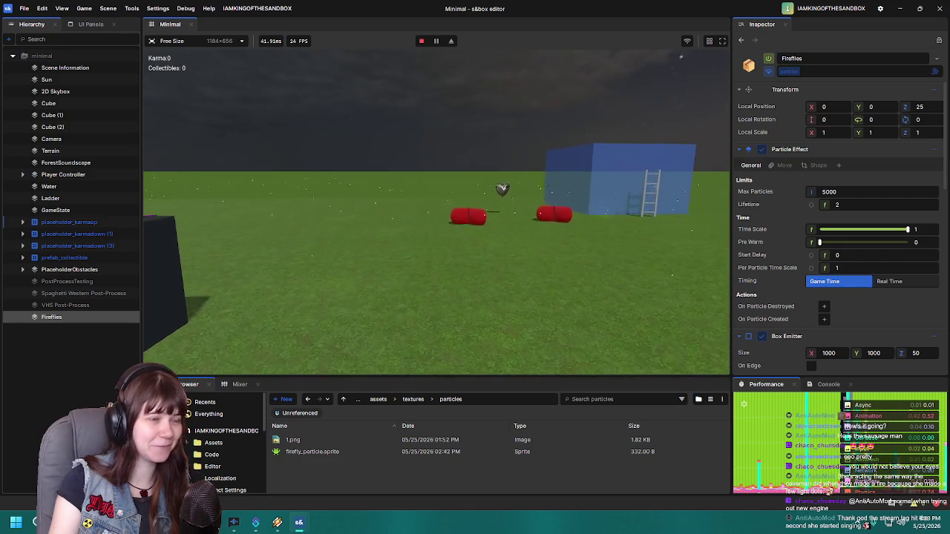
{"action": "key", "text": "w"}
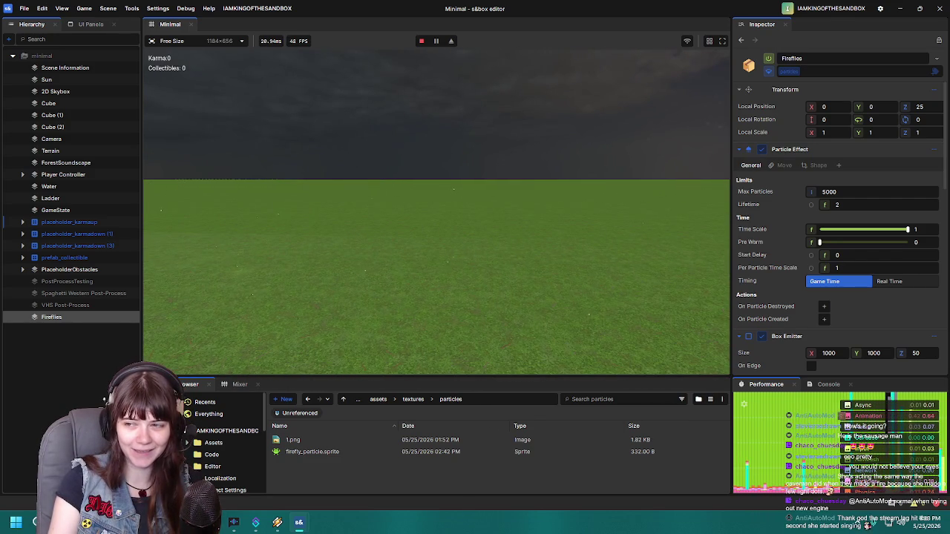
{"action": "key", "text": "d"}
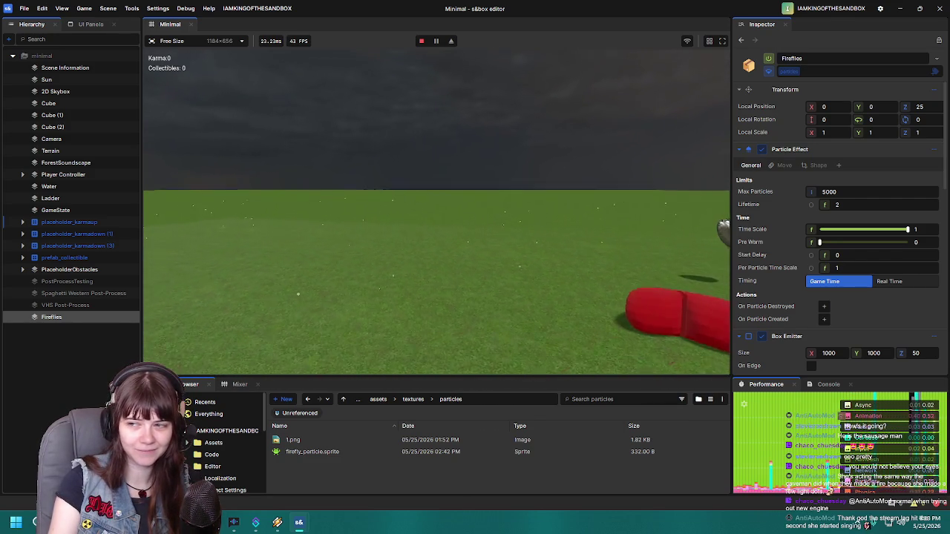
{"action": "key", "text": "a"}
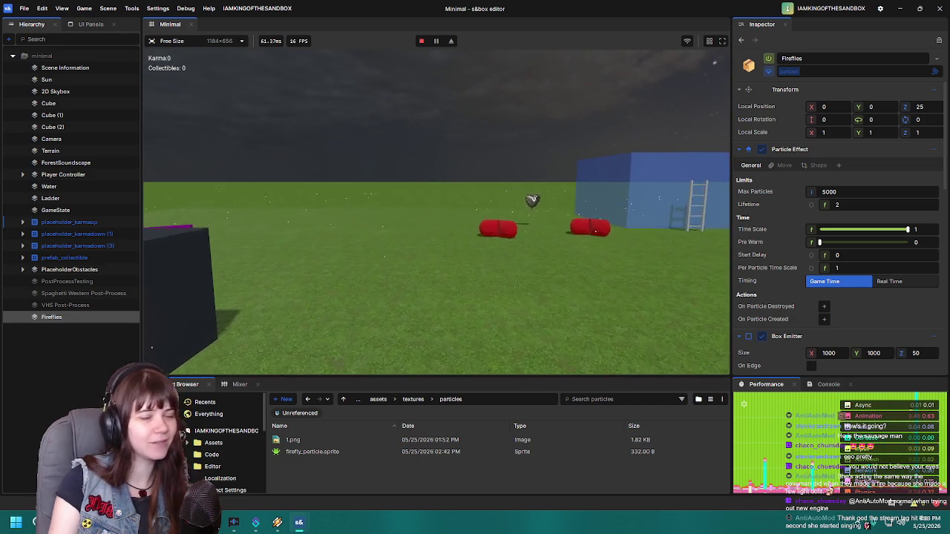
{"action": "key", "text": "Escape"}
{"action": "left_click", "coordinate": [215, 345]}
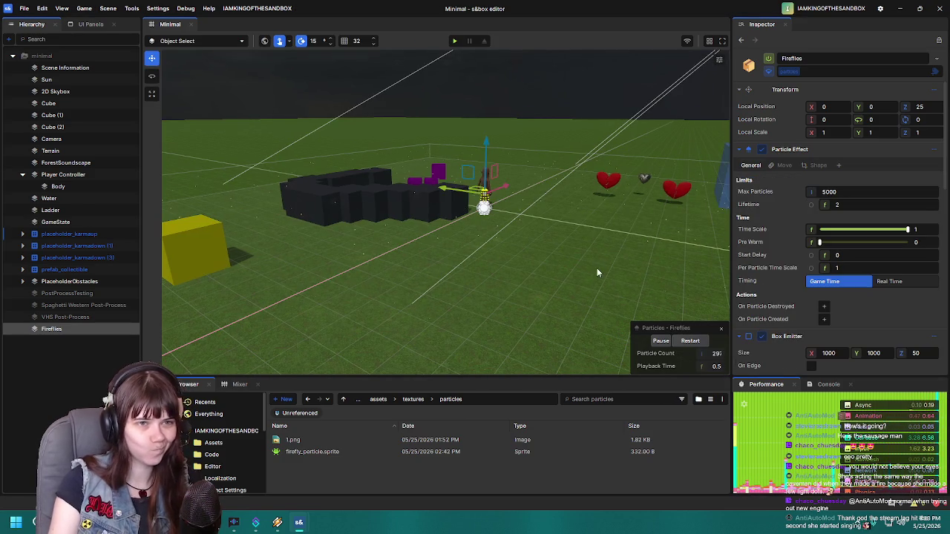
Step: Lower the Fireflies Max Particles limit from 5000 to 500
{"action": "mouse_move", "coordinate": [791, 200]}
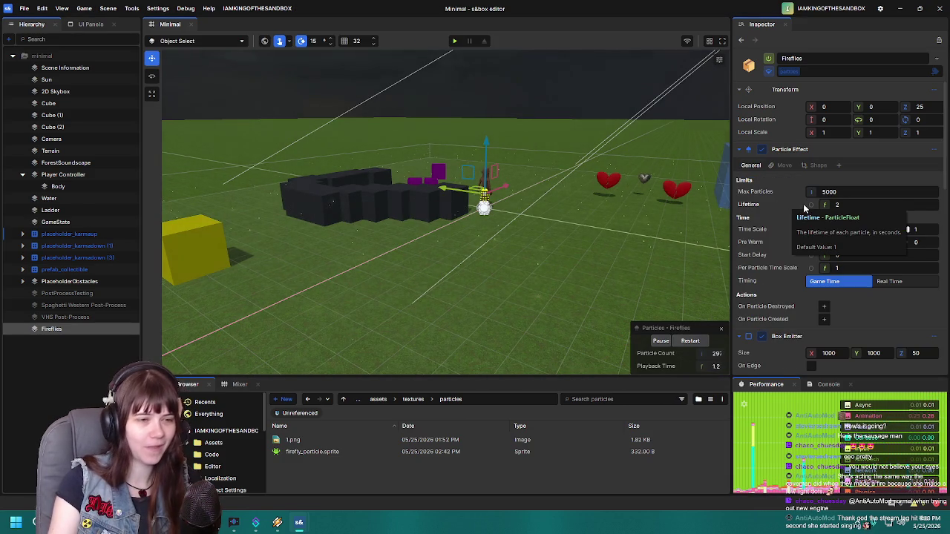
{"action": "scroll", "coordinate": [762, 278], "scroll_direction": "down", "scroll_amount": 2}
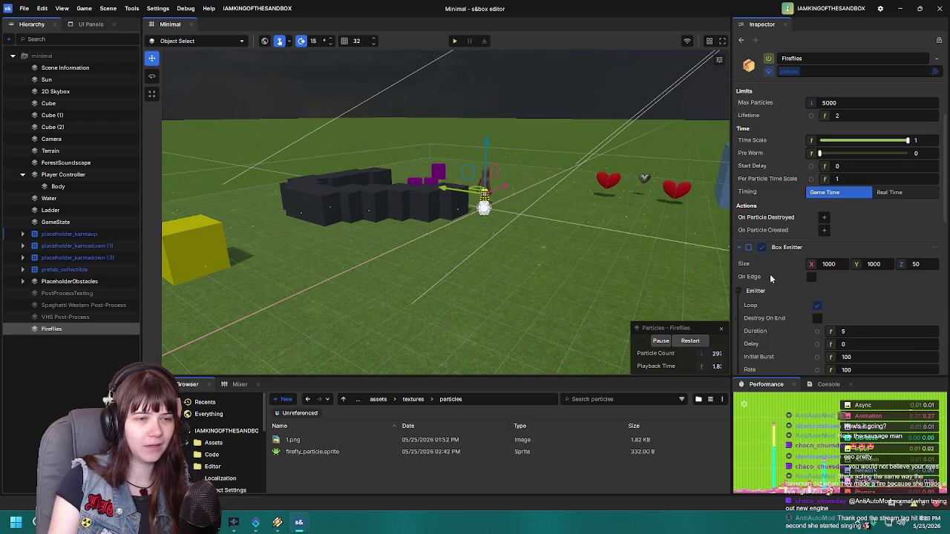
{"action": "scroll", "coordinate": [783, 265], "scroll_direction": "up", "scroll_amount": 2}
{"action": "left_click", "coordinate": [853, 190]}
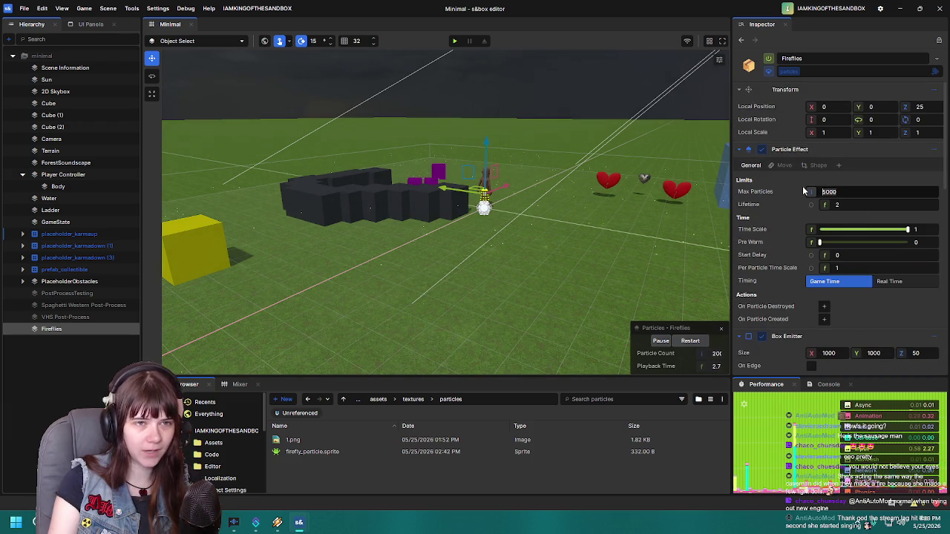
{"action": "type", "text": "3000"}
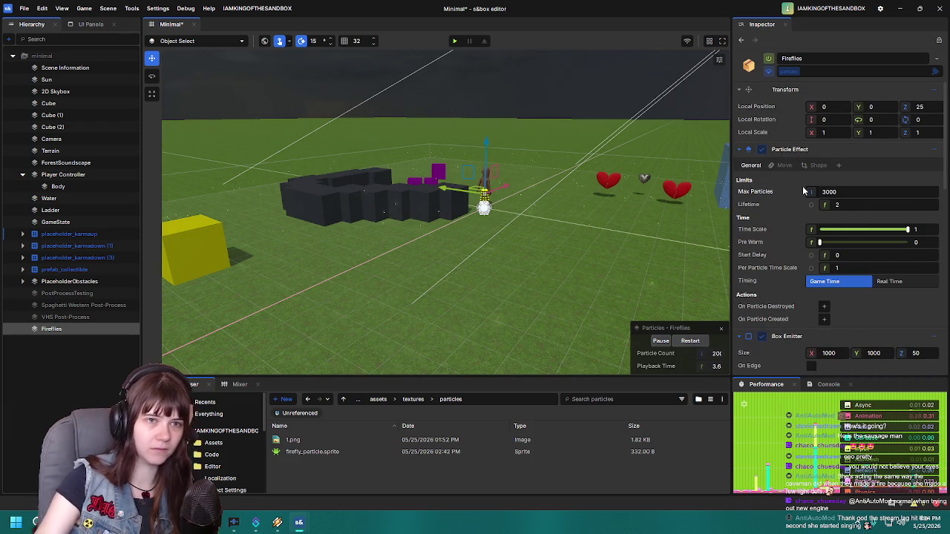
{"action": "scroll", "coordinate": [776, 307], "scroll_direction": "down", "scroll_amount": 4}
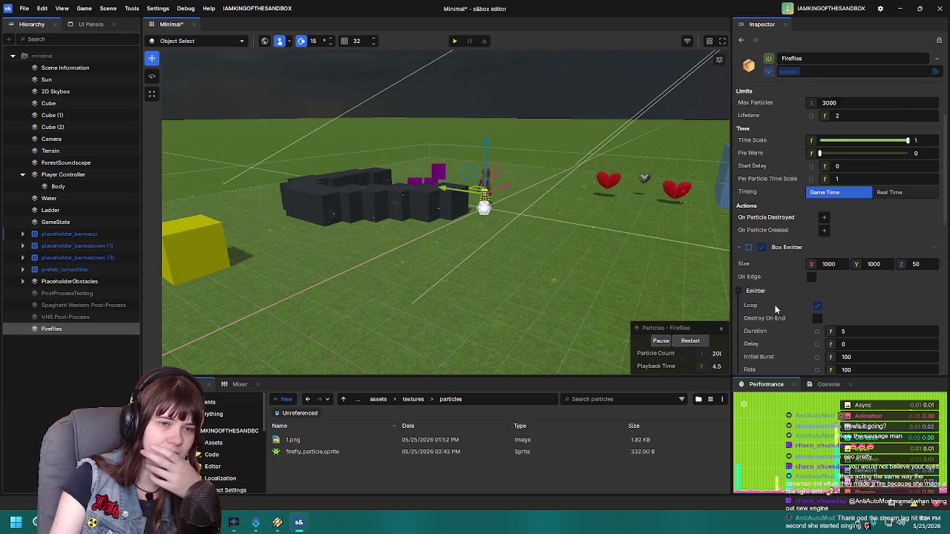
{"action": "scroll", "coordinate": [847, 212], "scroll_direction": "up", "scroll_amount": 4}
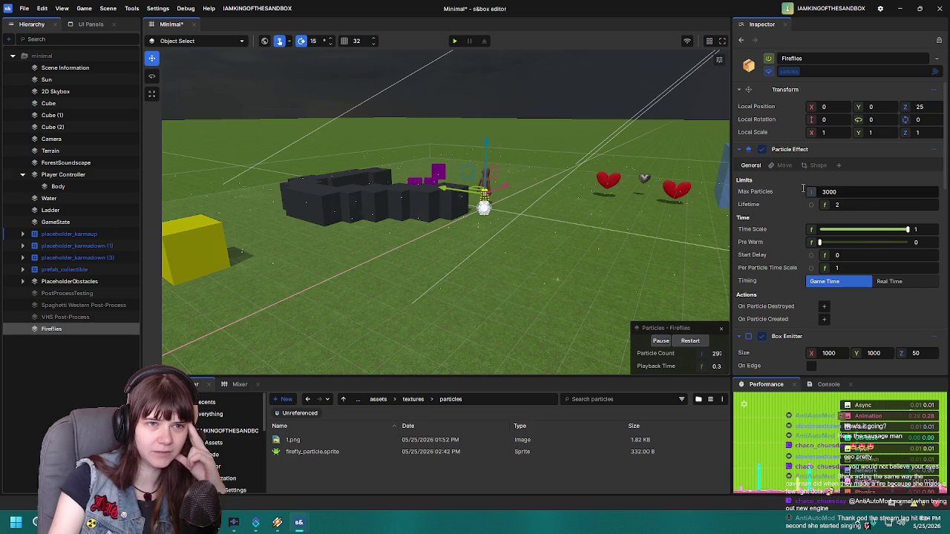
{"action": "type", "text": "0"}
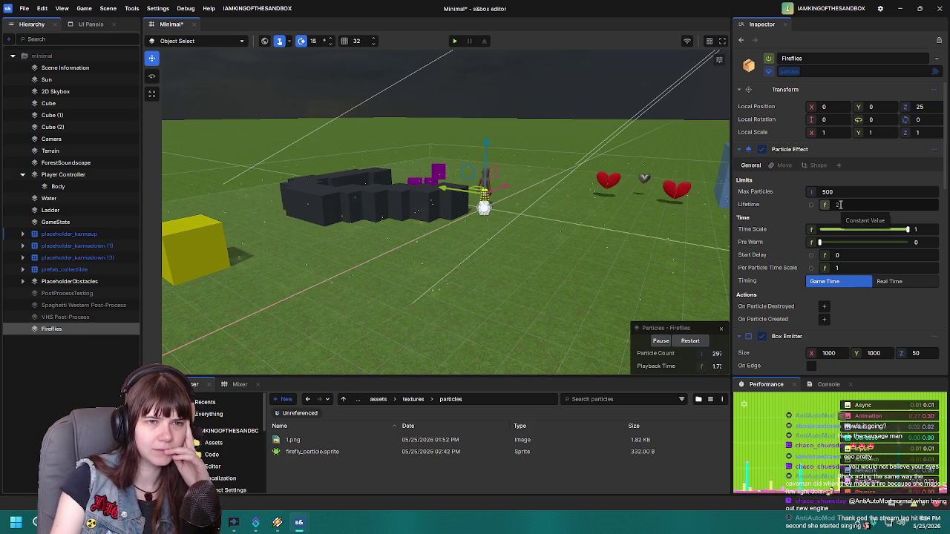
Step: Try particle Lifetime values of 1 and 5, then settle back on 2
{"action": "left_click_drag", "start_coordinate": [840, 205], "coordinate": [818, 204]}
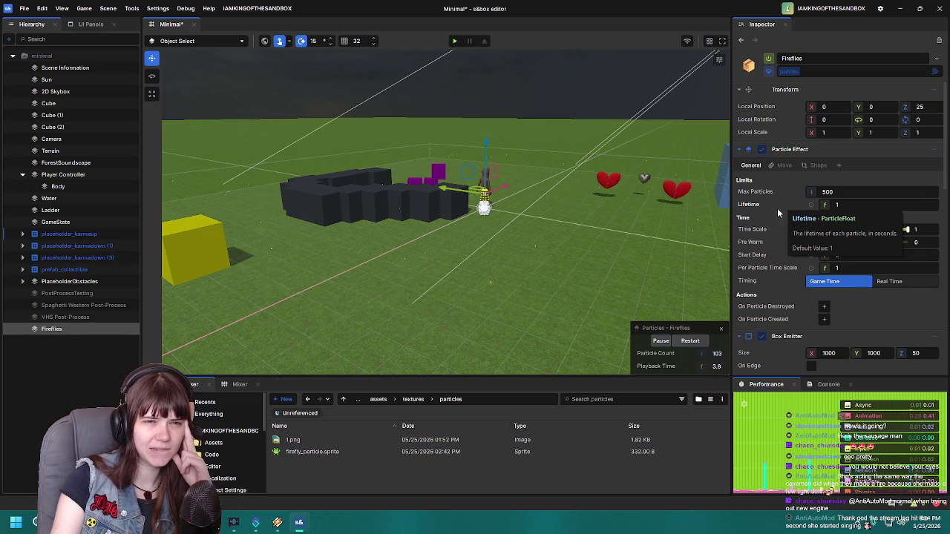
{"action": "left_click", "coordinate": [853, 204]}
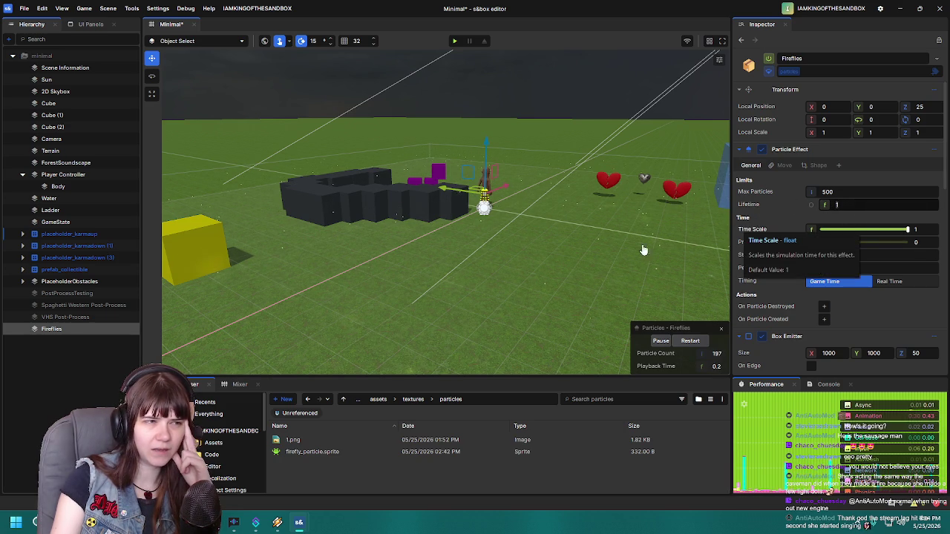
{"action": "left_click_drag", "start_coordinate": [529, 277], "coordinate": [627, 272]}
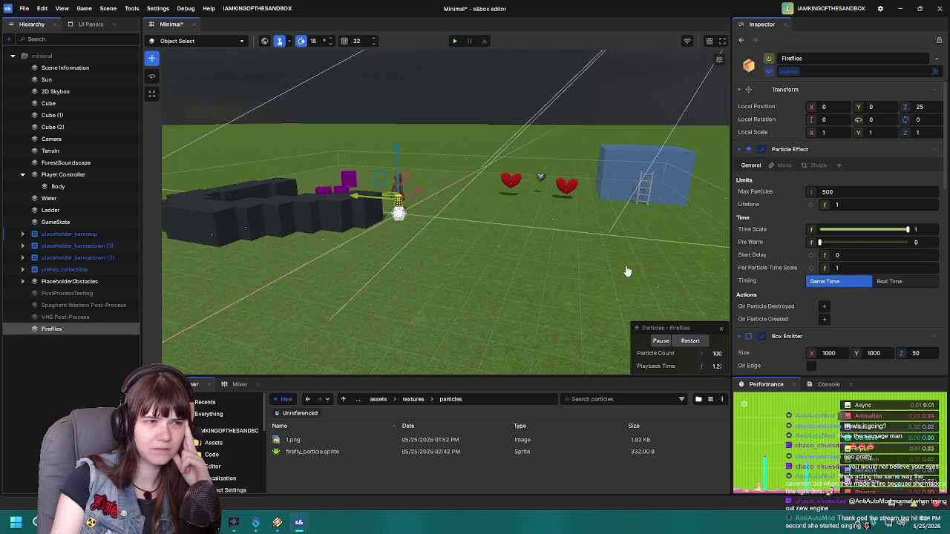
{"action": "type", "text": "5"}
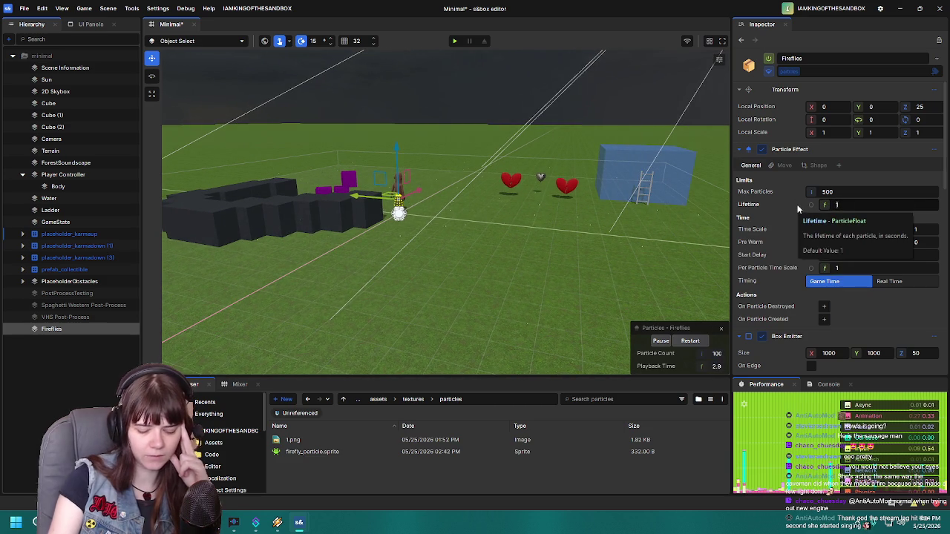
{"action": "left_click_drag", "start_coordinate": [487, 234], "coordinate": [731, 345]}
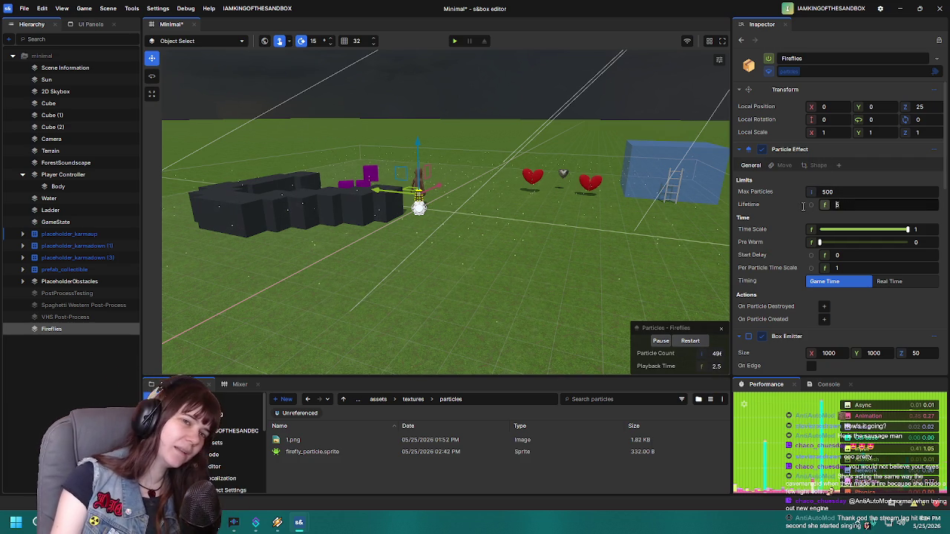
{"action": "type", "text": "2"}
{"action": "key", "text": "Return"}
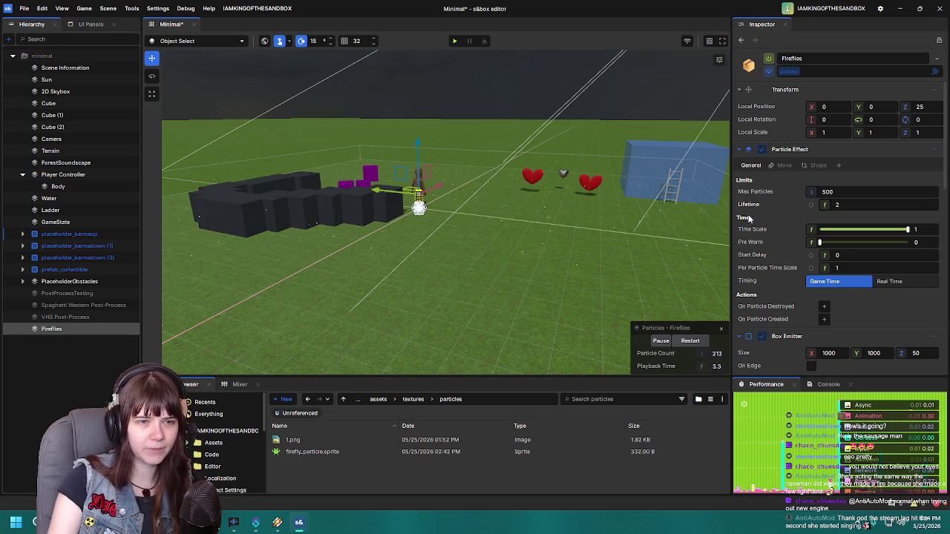
{"action": "left_click_drag", "start_coordinate": [557, 251], "coordinate": [490, 245]}
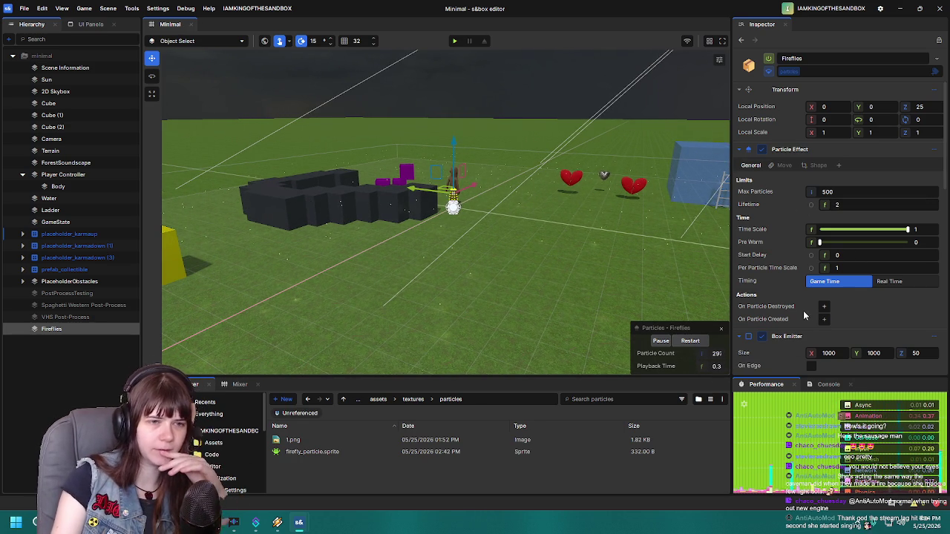
Step: Make the Fireflies particle lights use each particle's colour
{"action": "scroll", "coordinate": [799, 313], "scroll_direction": "down", "scroll_amount": 3}
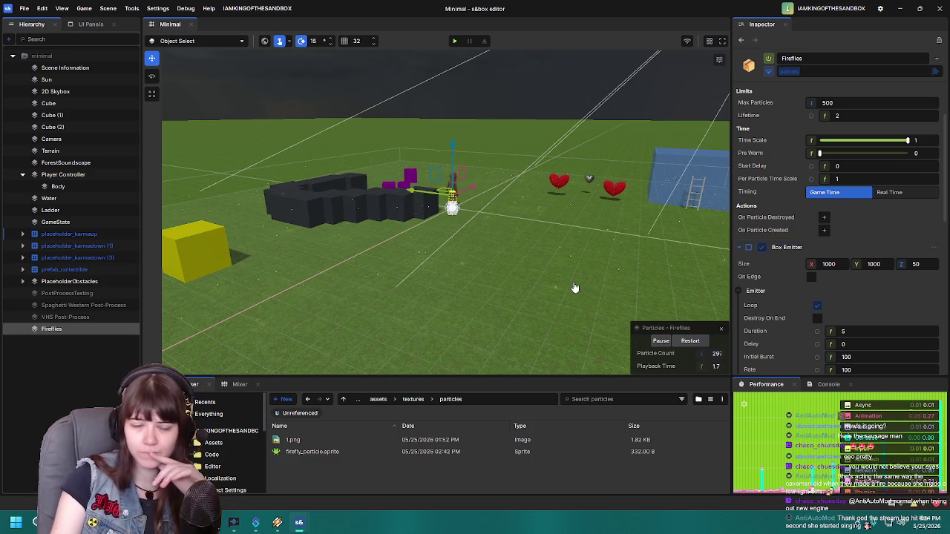
{"action": "scroll", "coordinate": [775, 306], "scroll_direction": "down", "scroll_amount": 10}
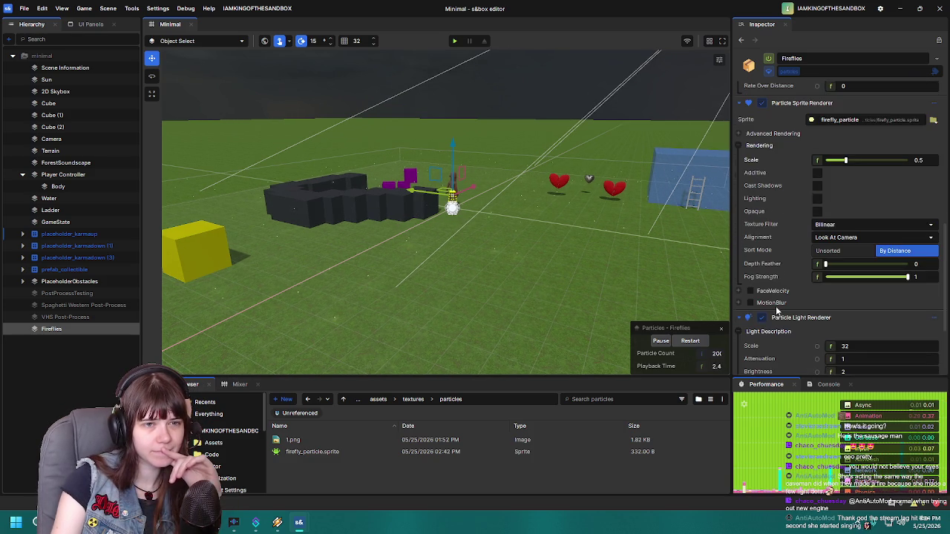
{"action": "scroll", "coordinate": [776, 310], "scroll_direction": "down", "scroll_amount": 1}
{"action": "scroll", "coordinate": [776, 312], "scroll_direction": "down", "scroll_amount": 2}
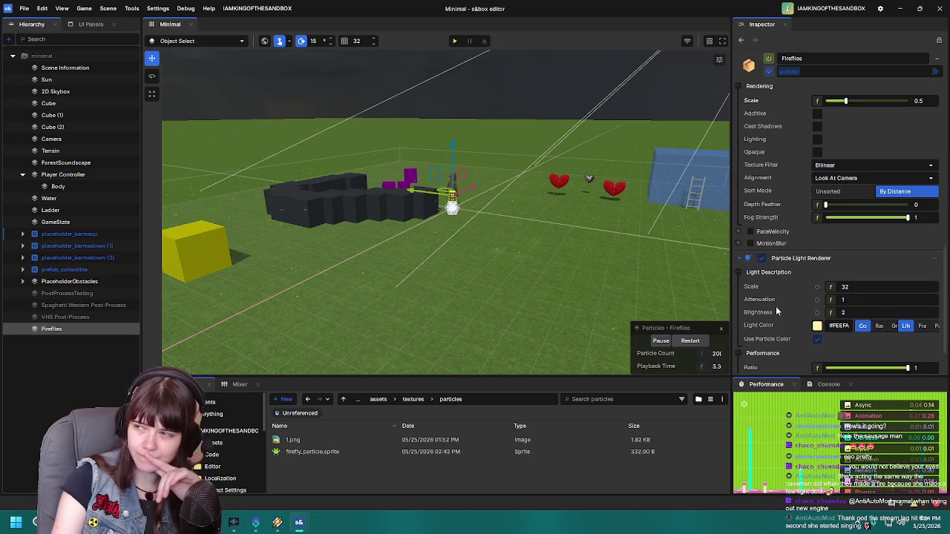
{"action": "scroll", "coordinate": [777, 310], "scroll_direction": "down", "scroll_amount": 1}
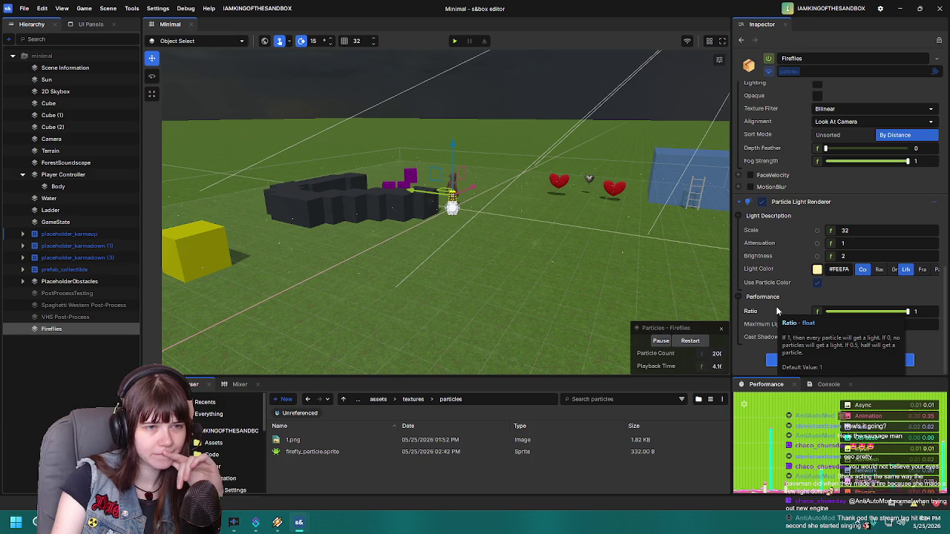
{"action": "left_click", "coordinate": [817, 283]}
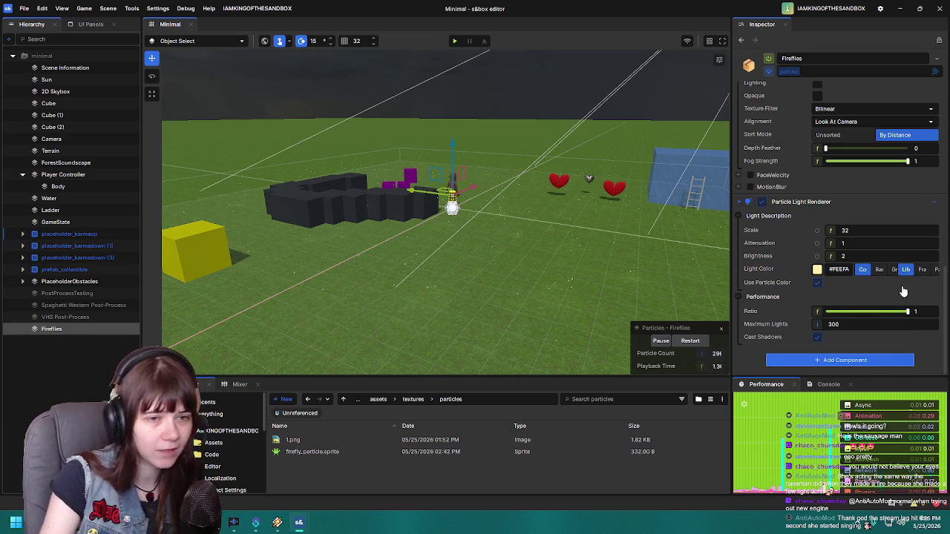
Step: Try the light Ratio at 0 and 1, and set Maximum Lights to 200
{"action": "left_click_drag", "start_coordinate": [783, 312], "coordinate": [482, 255]}
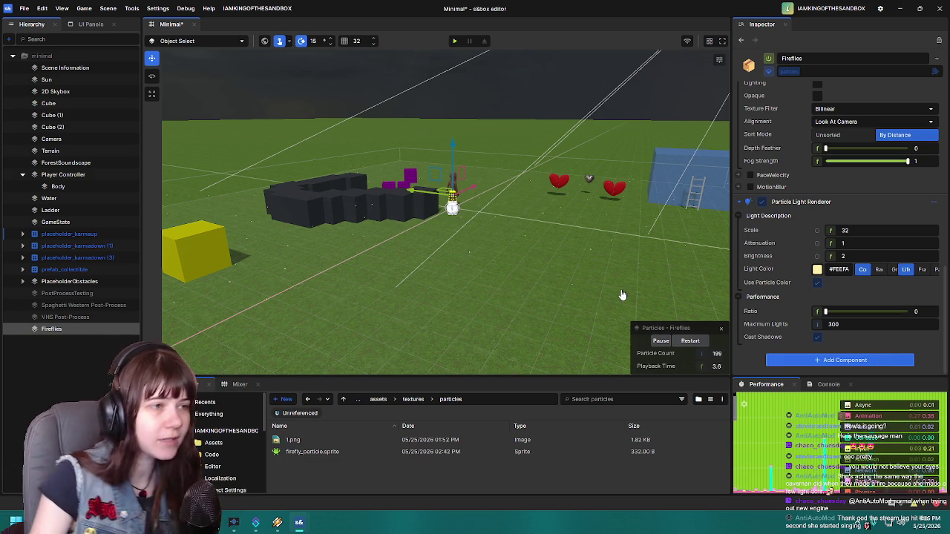
{"action": "mouse_move", "coordinate": [623, 277]}
{"action": "left_mouse_down"}
{"action": "mouse_move", "coordinate": [523, 235]}
{"action": "mouse_move", "coordinate": [549, 231]}
{"action": "mouse_move", "coordinate": [521, 256]}
{"action": "mouse_move", "coordinate": [509, 239]}
{"action": "mouse_move", "coordinate": [645, 245]}
{"action": "mouse_move", "coordinate": [204, 253]}
{"action": "mouse_move", "coordinate": [691, 272]}
{"action": "left_mouse_up"}
{"action": "left_click_drag", "start_coordinate": [824, 311], "coordinate": [908, 311]}
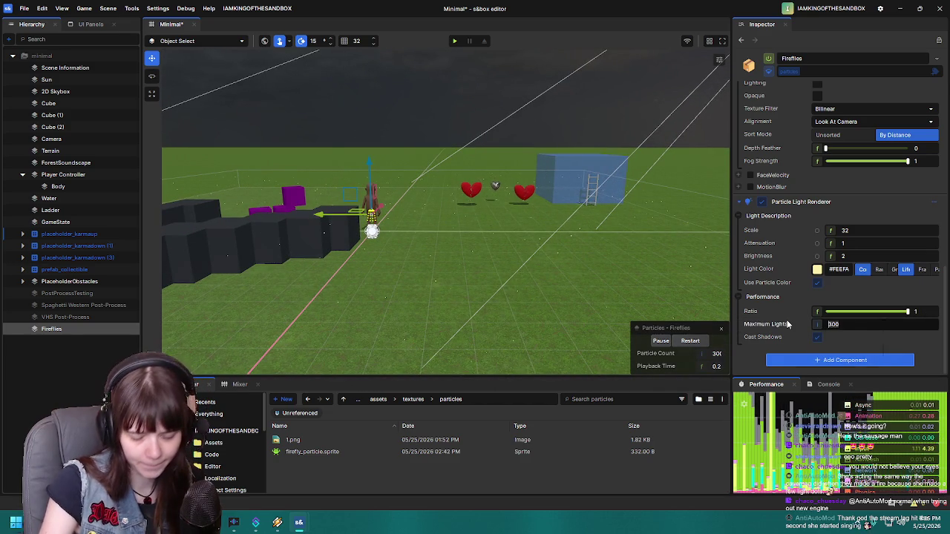
{"action": "type", "text": "200"}
{"action": "key", "text": "Return"}
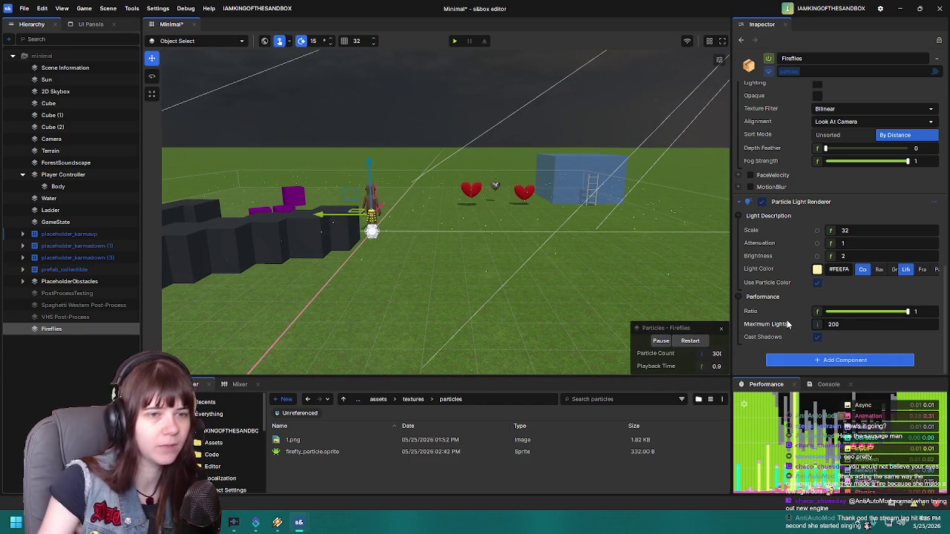
{"action": "left_click_drag", "start_coordinate": [532, 254], "coordinate": [524, 256]}
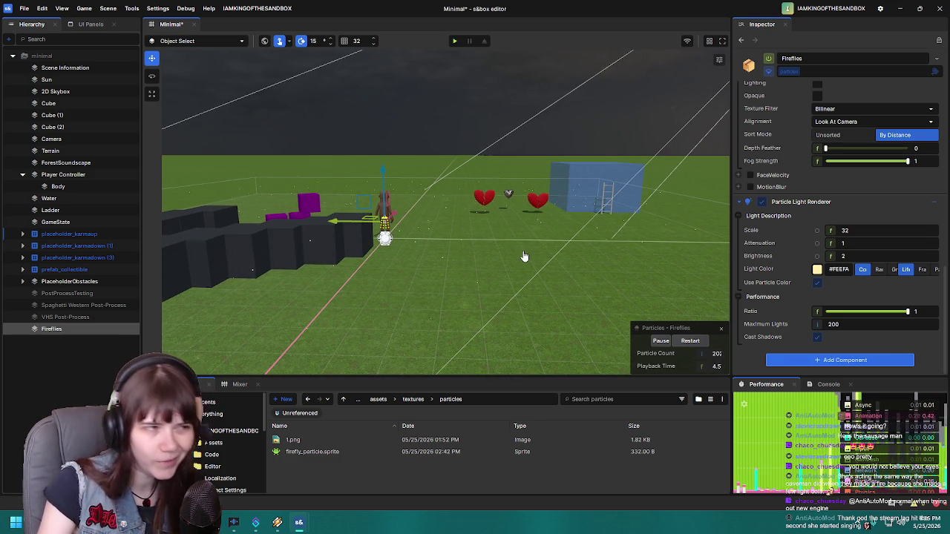
{"action": "mouse_move", "coordinate": [500, 257]}
{"action": "left_mouse_down"}
{"action": "mouse_move", "coordinate": [412, 246]}
{"action": "mouse_move", "coordinate": [445, 256]}
{"action": "left_mouse_up"}
Step: Bring the particle light Ratio down through 0.44 to 0 and save the scene
{"action": "left_click", "coordinate": [837, 324]}
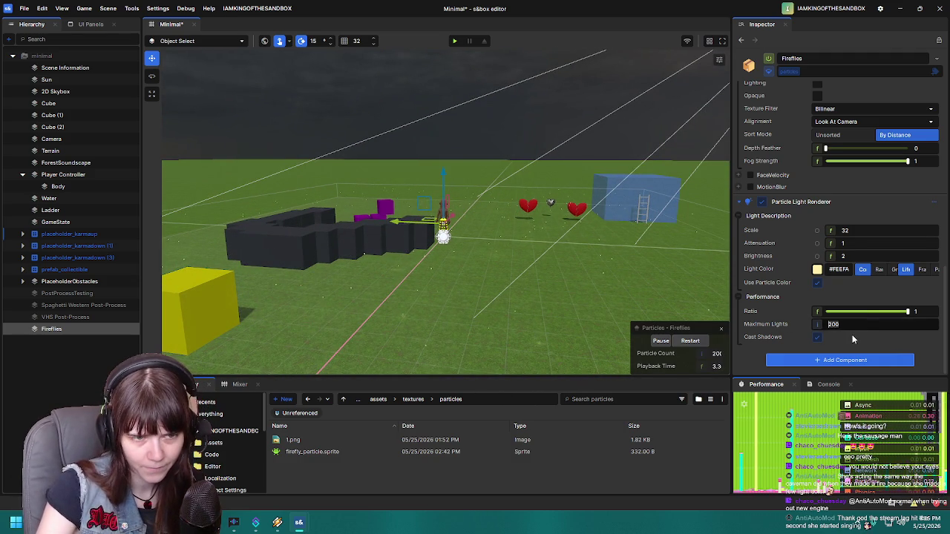
{"action": "left_click_drag", "start_coordinate": [900, 313], "coordinate": [862, 311]}
{"action": "scroll", "coordinate": [567, 267], "scroll_direction": "down", "scroll_amount": 5}
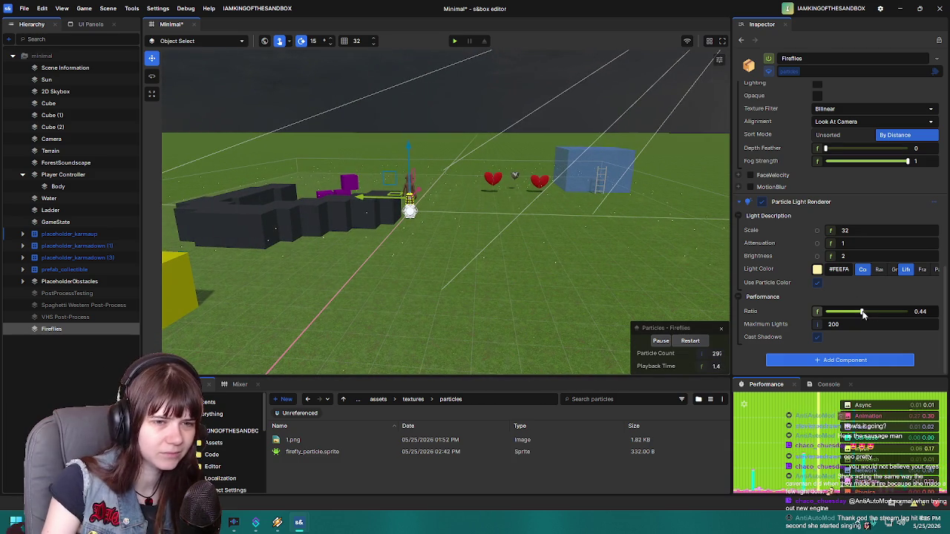
{"action": "left_click_drag", "start_coordinate": [862, 312], "coordinate": [696, 319]}
{"action": "scroll", "coordinate": [481, 294], "scroll_direction": "up", "scroll_amount": 3}
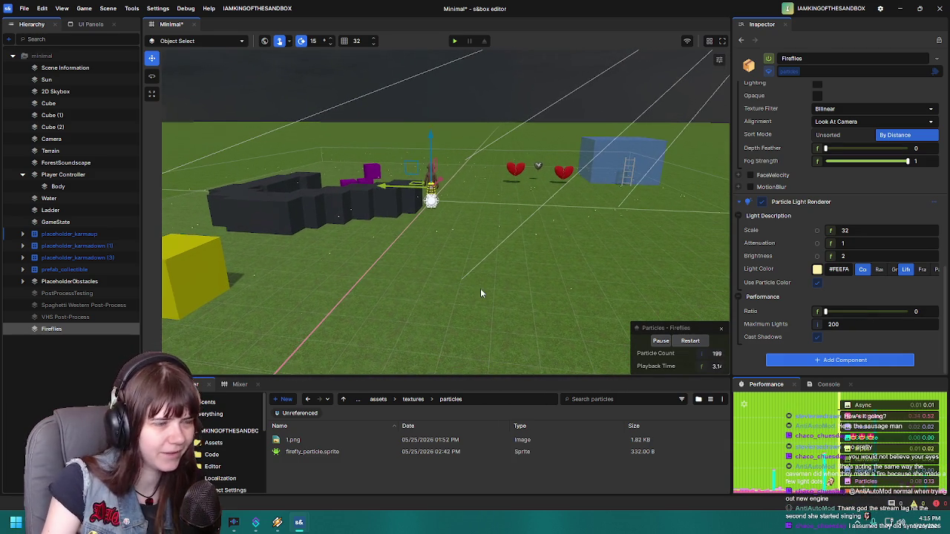
{"action": "key", "text": "ctrl+s"}
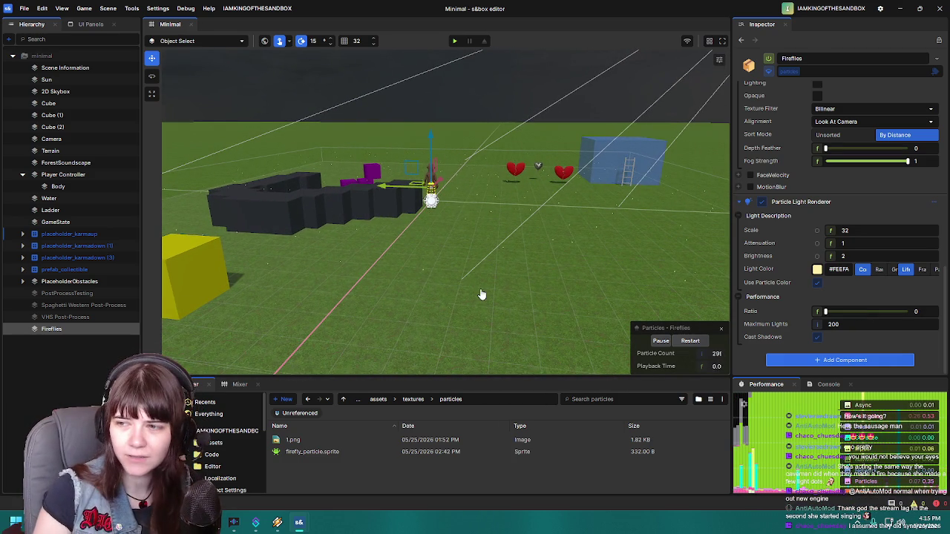
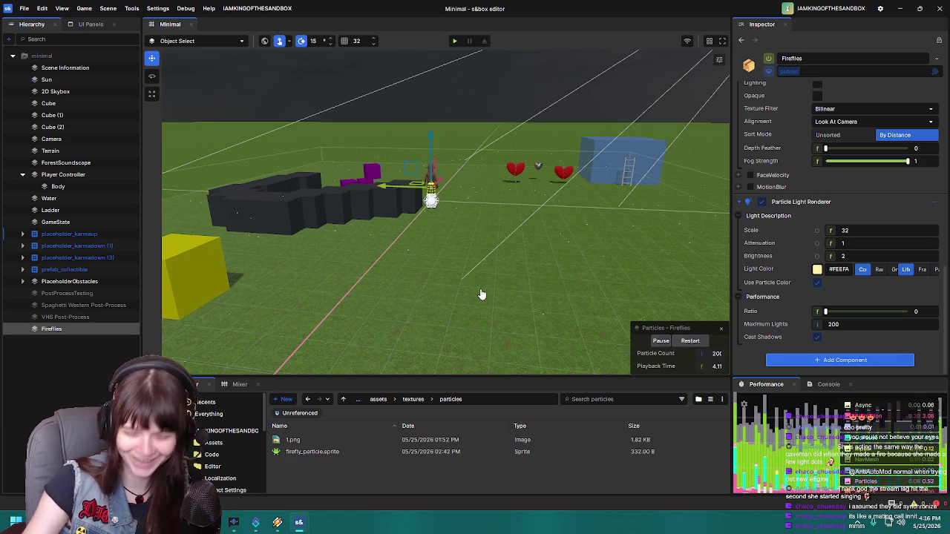
Step: Playtest the scene, walking the player forward, then return to the editor
{"action": "mouse_move", "coordinate": [474, 297]}
{"action": "left_mouse_down"}
{"action": "mouse_move", "coordinate": [455, 282]}
{"action": "mouse_move", "coordinate": [466, 260]}
{"action": "mouse_move", "coordinate": [466, 272]}
{"action": "mouse_move", "coordinate": [376, 157]}
{"action": "left_mouse_up"}
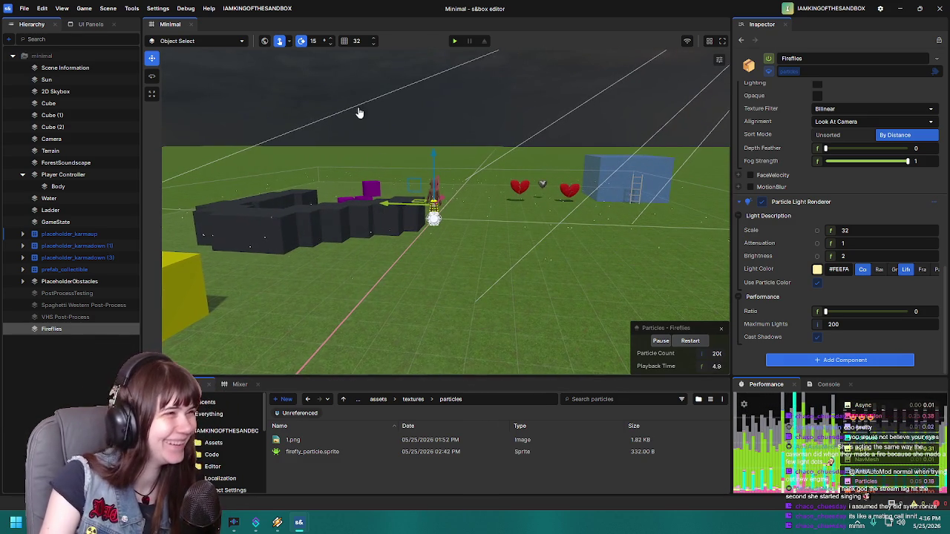
{"action": "key", "text": "F5"}
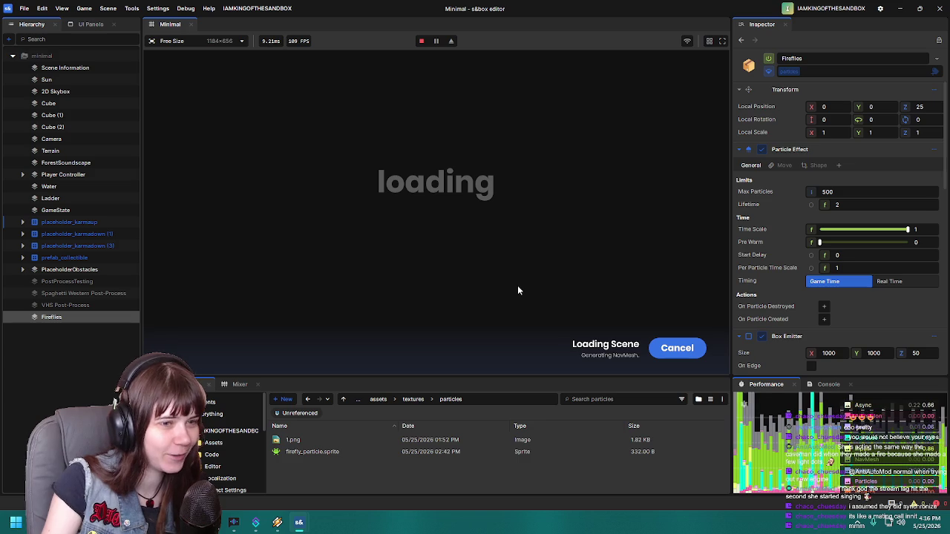
{"action": "key", "text": "w"}
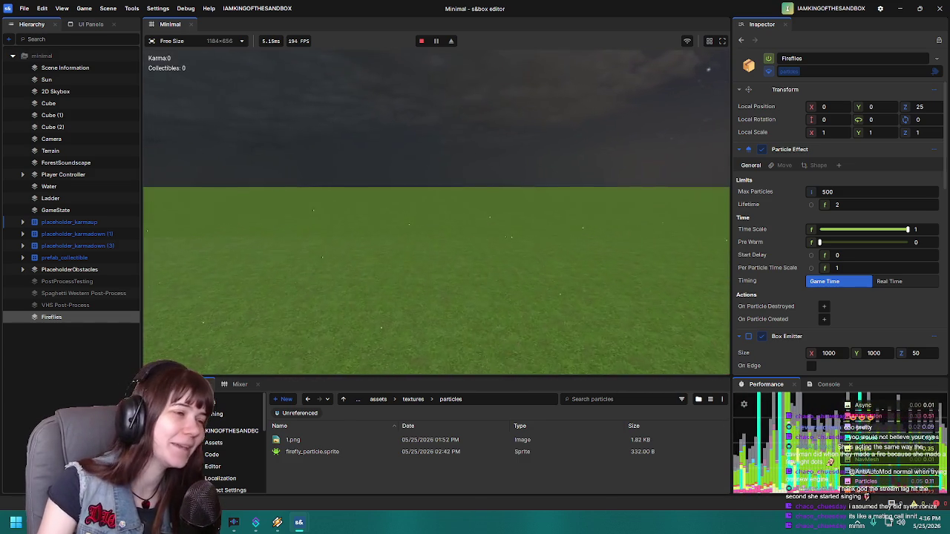
{"action": "key", "text": "Escape"}
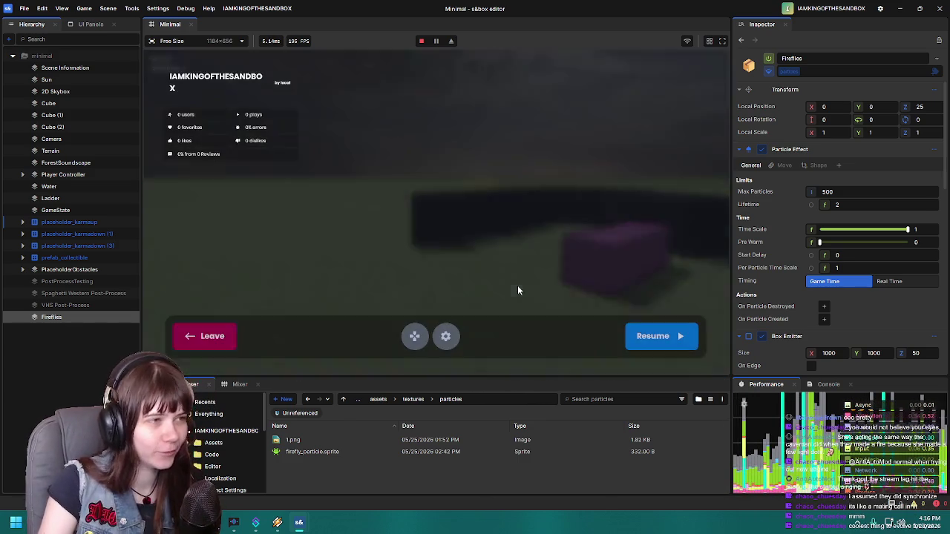
{"action": "left_click", "coordinate": [205, 335]}
{"action": "key", "text": "w"}
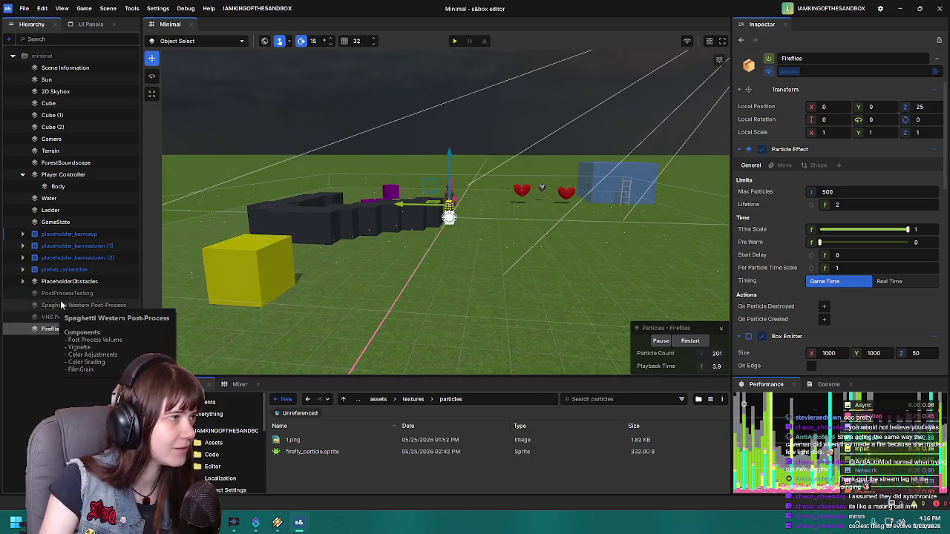
Step: Darken the 2D Skybox's tint colour
{"action": "left_click", "coordinate": [46, 79]}
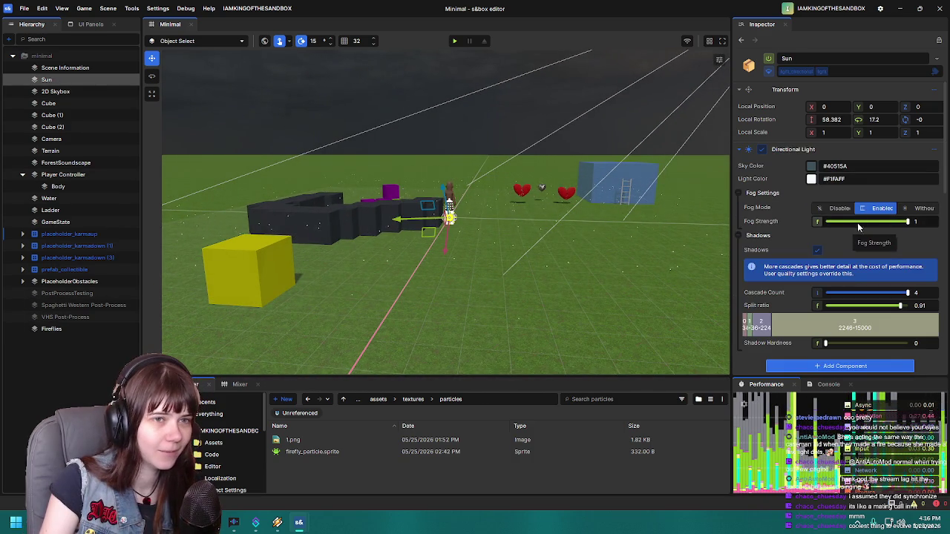
{"action": "left_click", "coordinate": [66, 92]}
{"action": "left_click", "coordinate": [811, 167]}
{"action": "mouse_move", "coordinate": [811, 258]}
{"action": "left_mouse_down"}
{"action": "mouse_move", "coordinate": [794, 271]}
{"action": "mouse_move", "coordinate": [810, 261]}
{"action": "left_mouse_up"}
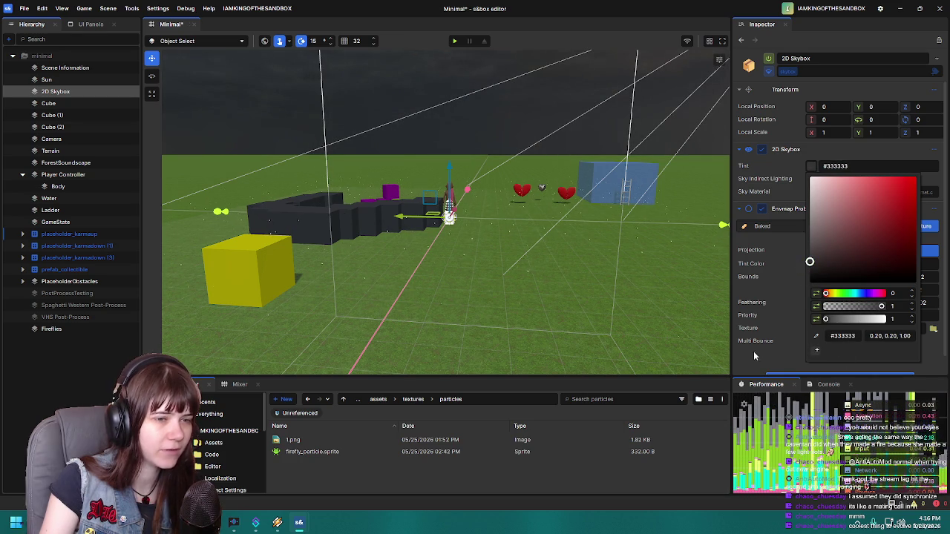
Step: Darken the Sun's light colour and briefly playtest the result
{"action": "left_click", "coordinate": [46, 79]}
{"action": "mouse_move", "coordinate": [505, 292]}
{"action": "left_mouse_down"}
{"action": "mouse_move", "coordinate": [425, 230]}
{"action": "mouse_move", "coordinate": [255, 183]}
{"action": "mouse_move", "coordinate": [319, 203]}
{"action": "mouse_move", "coordinate": [447, 176]}
{"action": "mouse_move", "coordinate": [434, 192]}
{"action": "mouse_move", "coordinate": [621, 225]}
{"action": "mouse_move", "coordinate": [608, 231]}
{"action": "mouse_move", "coordinate": [677, 228]}
{"action": "mouse_move", "coordinate": [453, 197]}
{"action": "left_mouse_up"}
{"action": "left_click", "coordinate": [811, 179]}
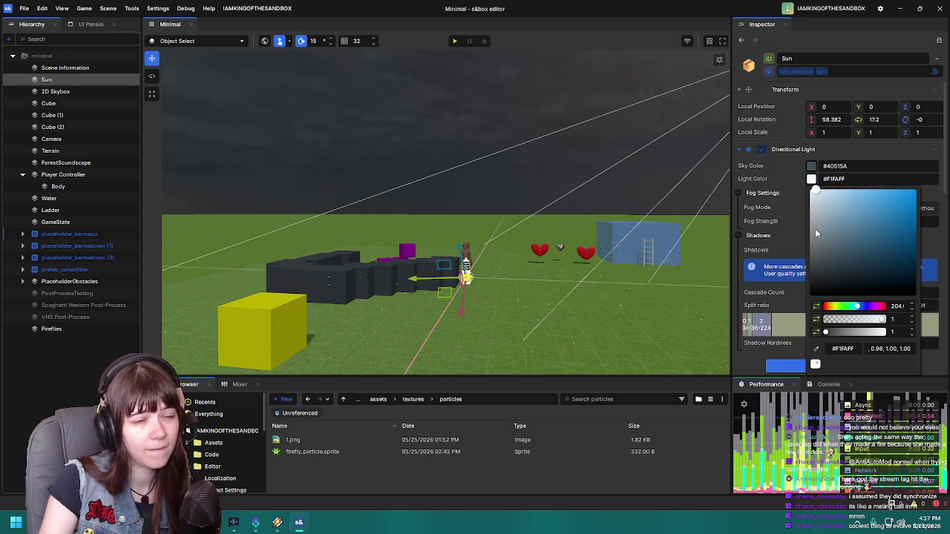
{"action": "left_click_drag", "start_coordinate": [815, 233], "coordinate": [812, 285]}
{"action": "left_click", "coordinate": [454, 41]}
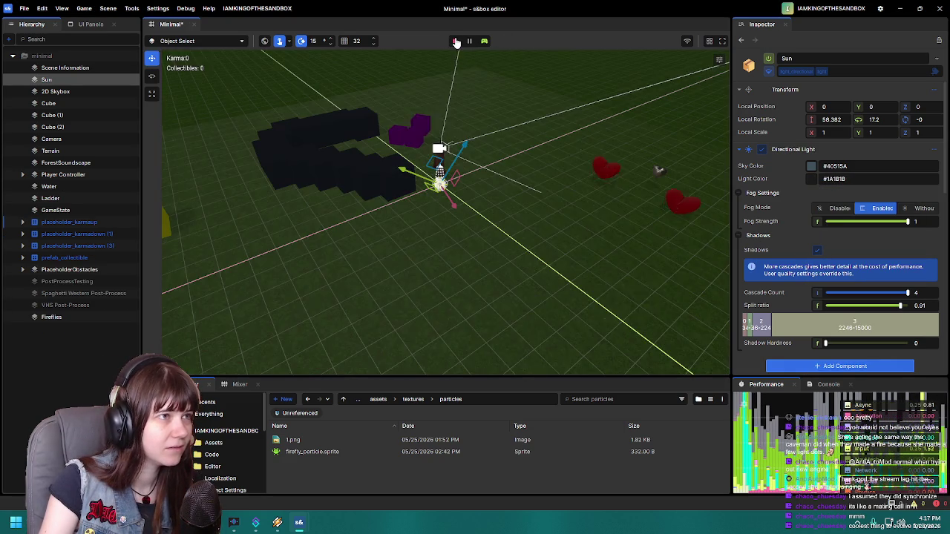
{"action": "left_click", "coordinate": [454, 41]}
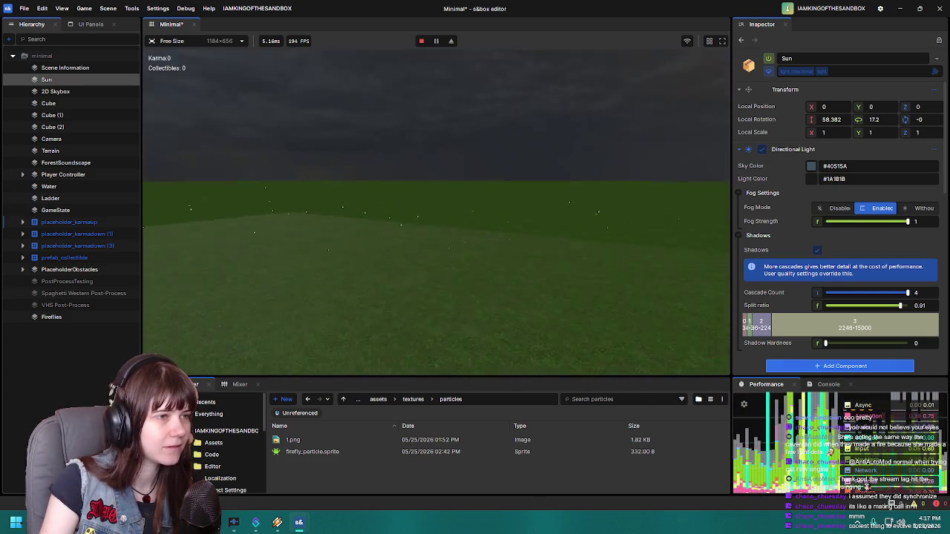
Step: Set the Sun's light colour to pure black #000000 and playtest again
{"action": "key", "text": "Escape"}
{"action": "left_click", "coordinate": [205, 327]}
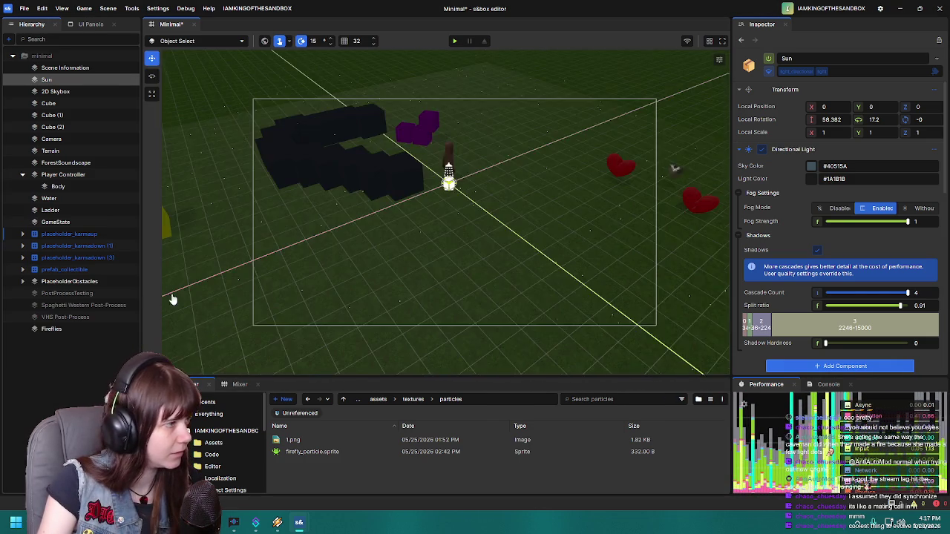
{"action": "left_click", "coordinate": [811, 179]}
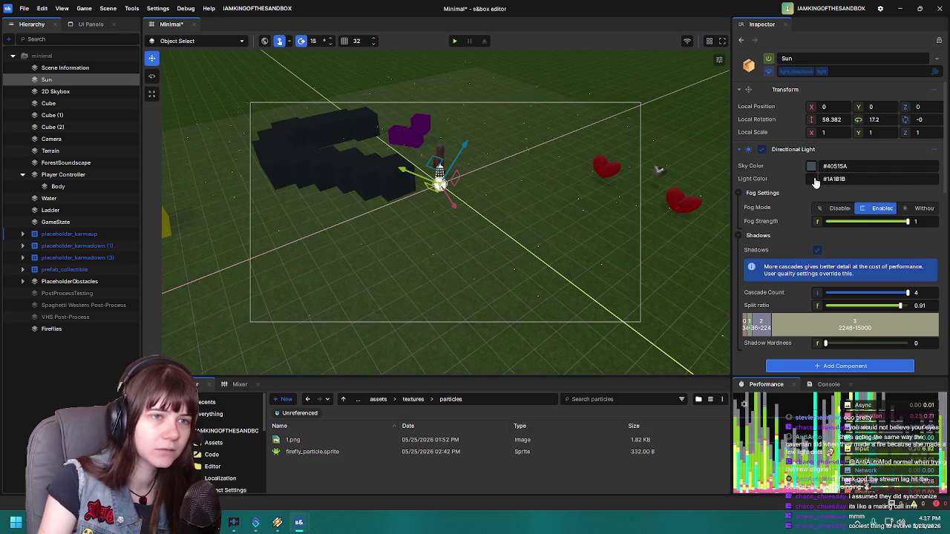
{"action": "left_click_drag", "start_coordinate": [812, 285], "coordinate": [809, 306]}
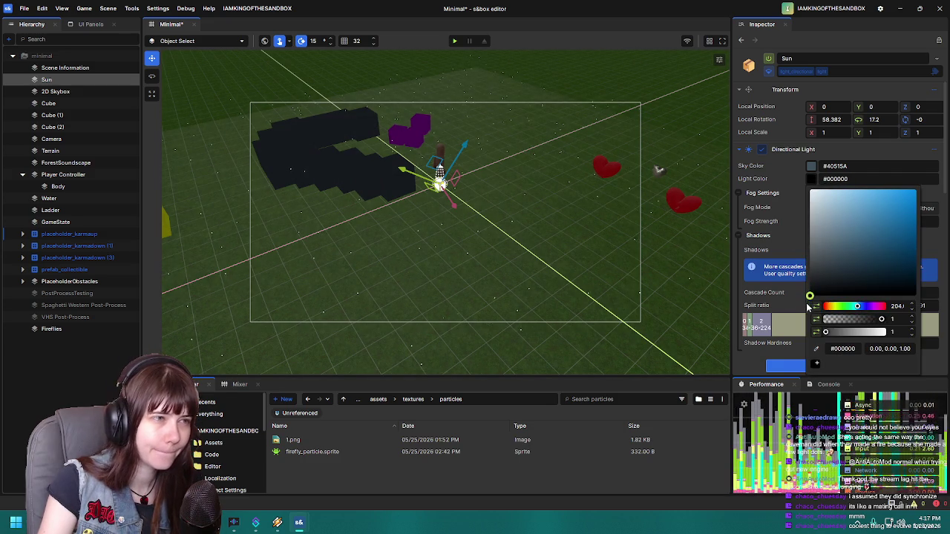
{"action": "left_click", "coordinate": [498, 285]}
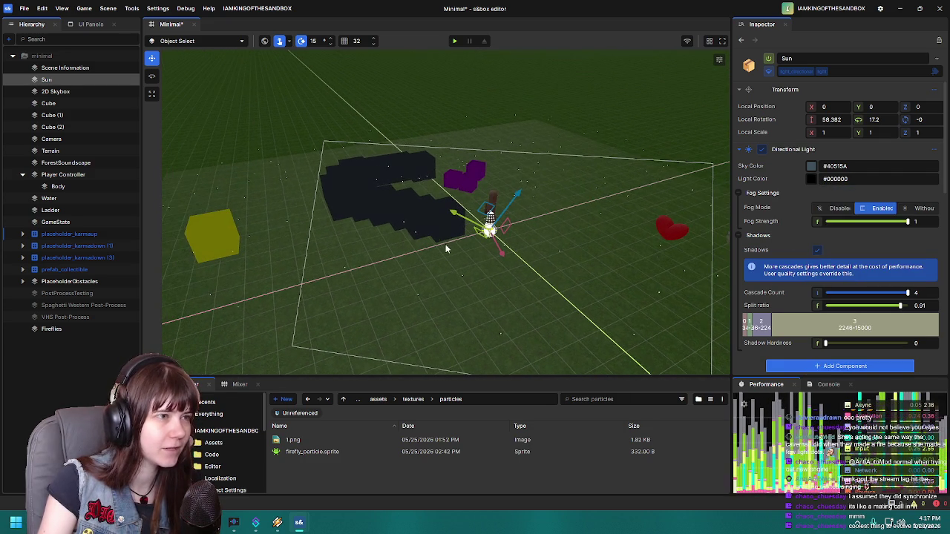
{"action": "left_click", "coordinate": [454, 42]}
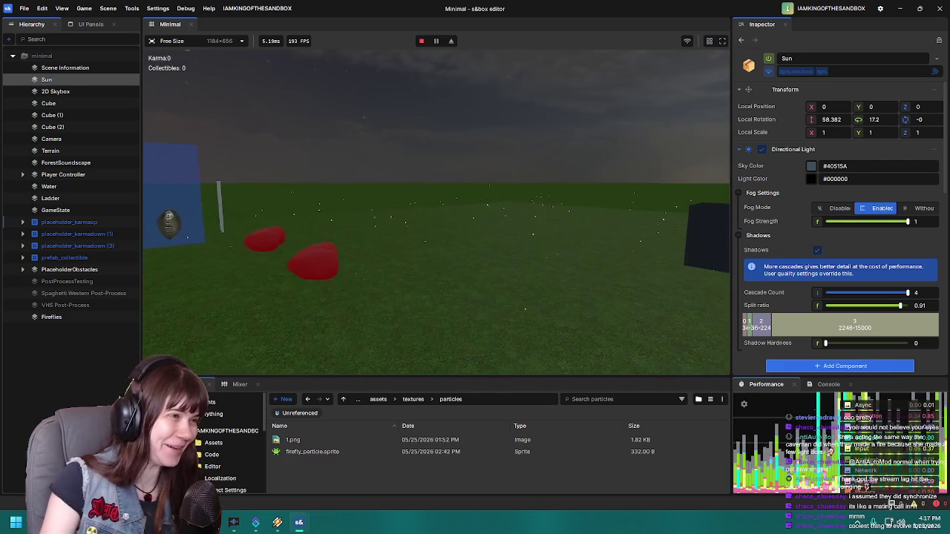
{"action": "key", "text": "Escape"}
Step: Delete the Camera object and save the scene
{"action": "left_click", "coordinate": [208, 336]}
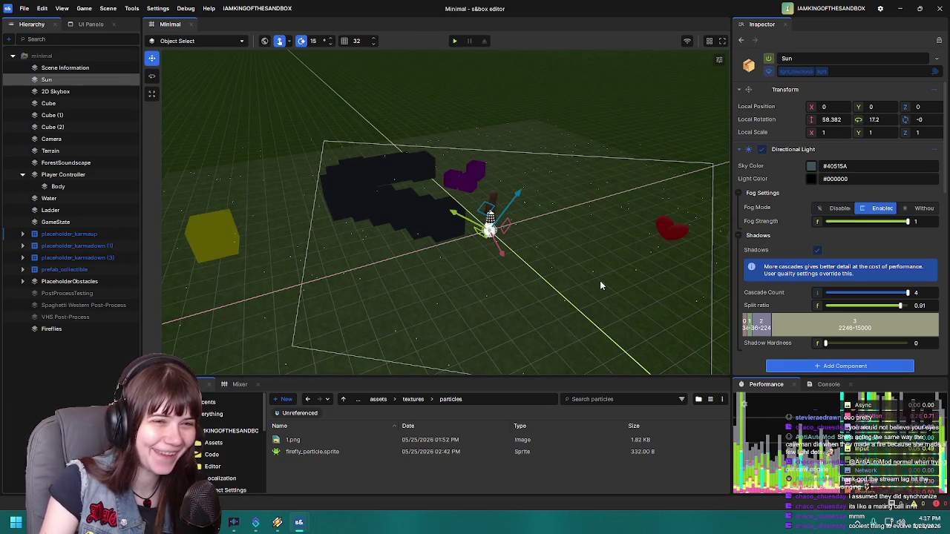
{"action": "scroll", "coordinate": [596, 280], "scroll_direction": "up", "scroll_amount": 2}
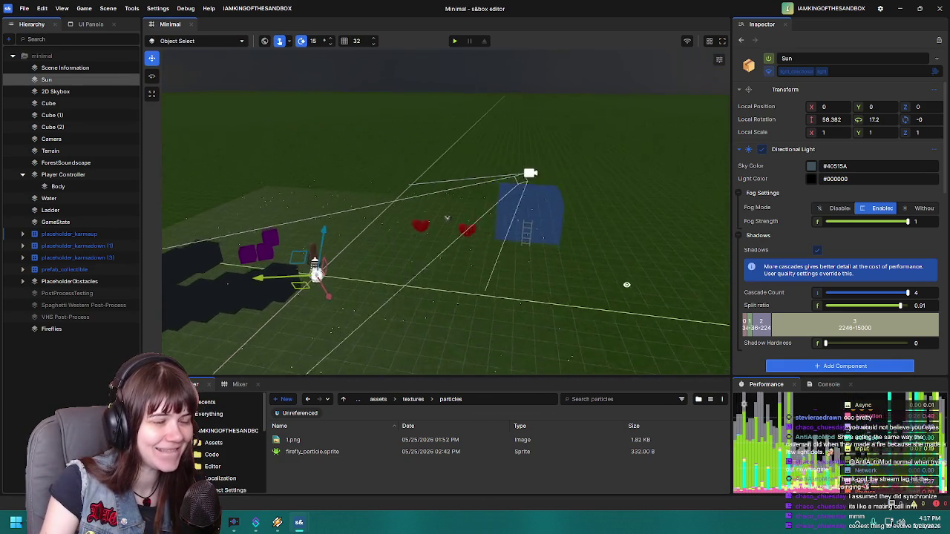
{"action": "left_click", "coordinate": [598, 177]}
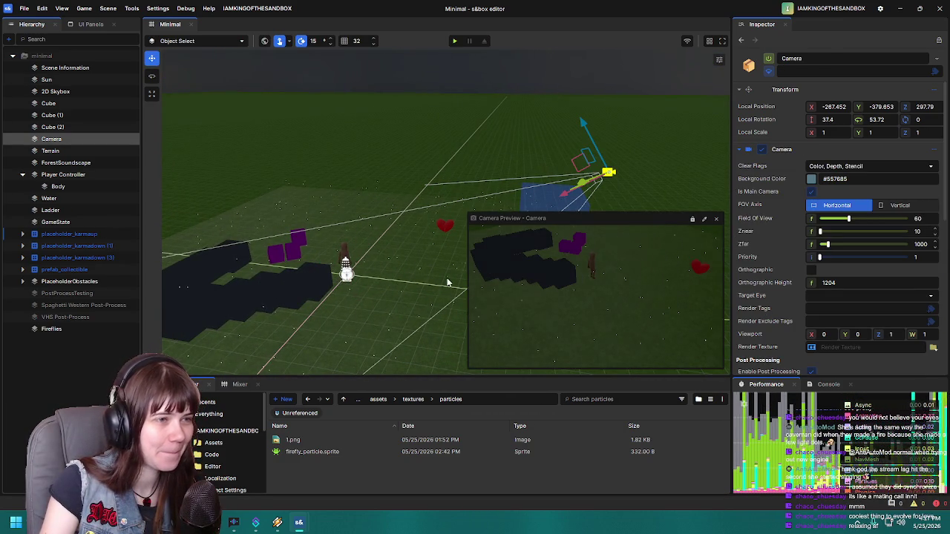
{"action": "left_click", "coordinate": [716, 218]}
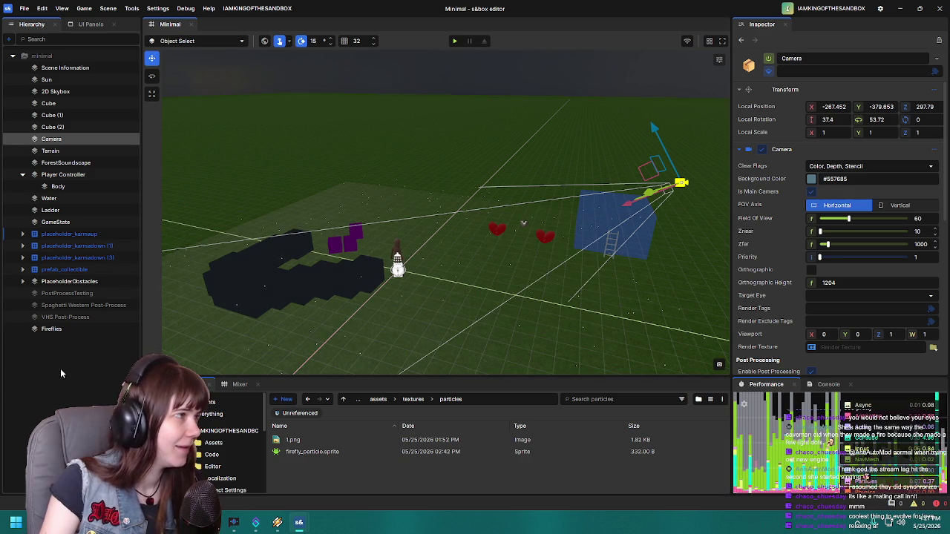
{"action": "left_click", "coordinate": [629, 192]}
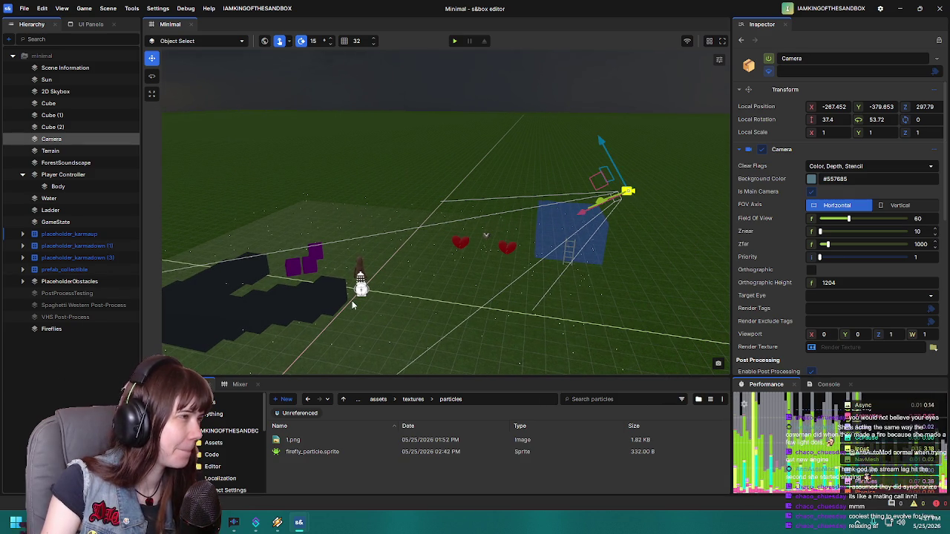
{"action": "key", "text": "Delete"}
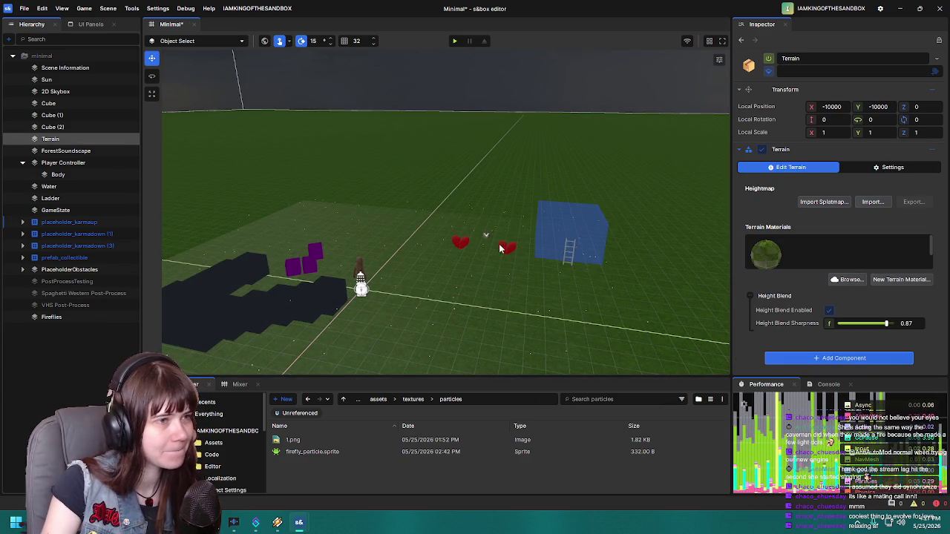
{"action": "key", "text": "ctrl+s"}
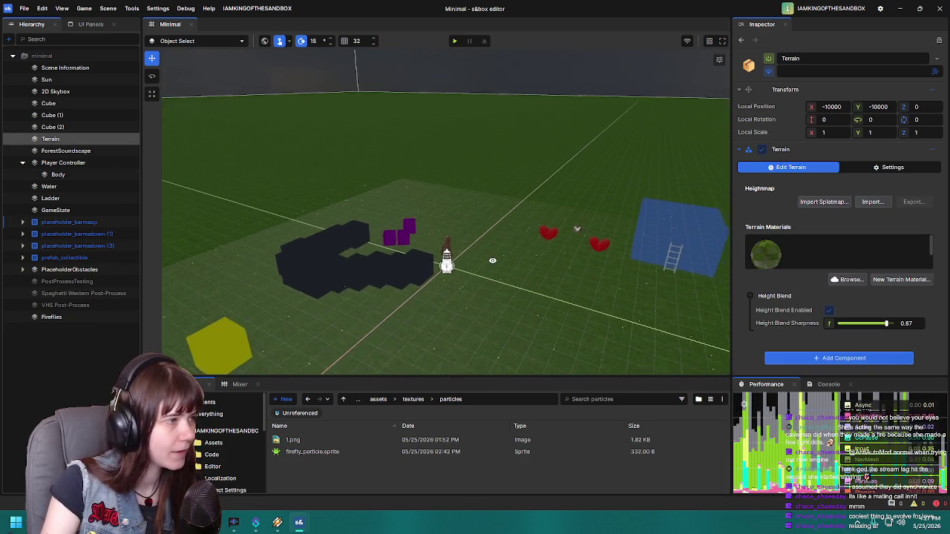
Step: Raise the Fireflies' particle light Ratio to 1 and playtest the scene
{"action": "left_click", "coordinate": [74, 317]}
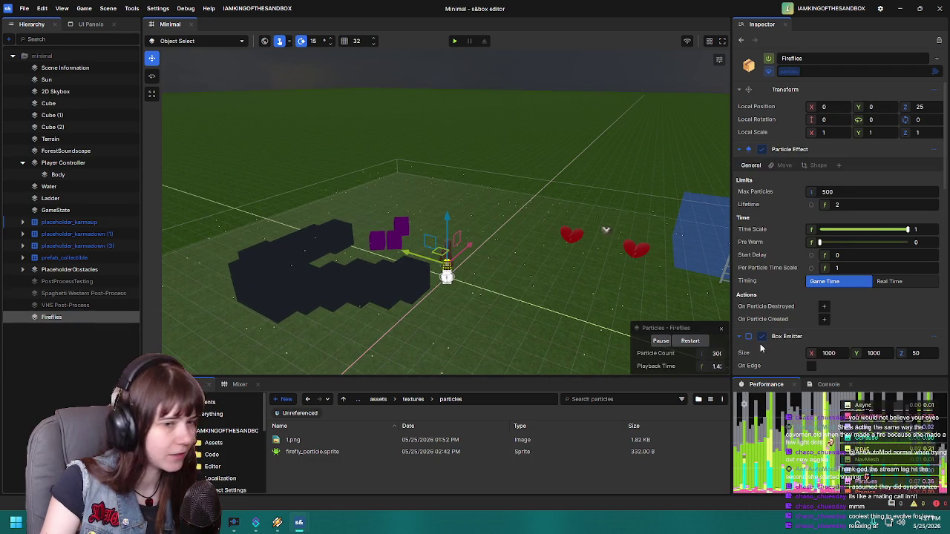
{"action": "scroll", "coordinate": [816, 319], "scroll_direction": "down", "scroll_amount": 15}
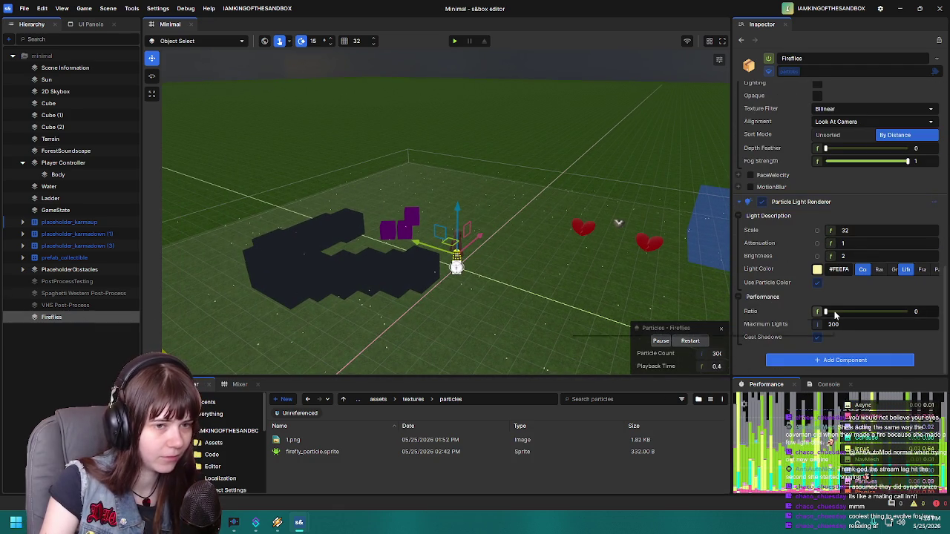
{"action": "left_click_drag", "start_coordinate": [826, 311], "coordinate": [947, 320]}
{"action": "mouse_move", "coordinate": [586, 277]}
{"action": "left_mouse_down"}
{"action": "mouse_move", "coordinate": [657, 265]}
{"action": "mouse_move", "coordinate": [497, 110]}
{"action": "left_mouse_up"}
{"action": "left_click", "coordinate": [456, 41]}
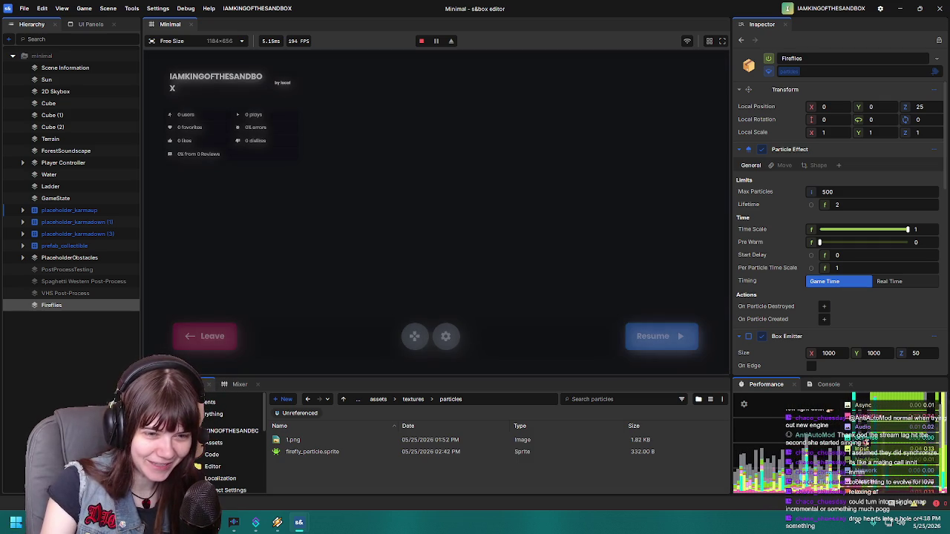
{"action": "left_click", "coordinate": [208, 350]}
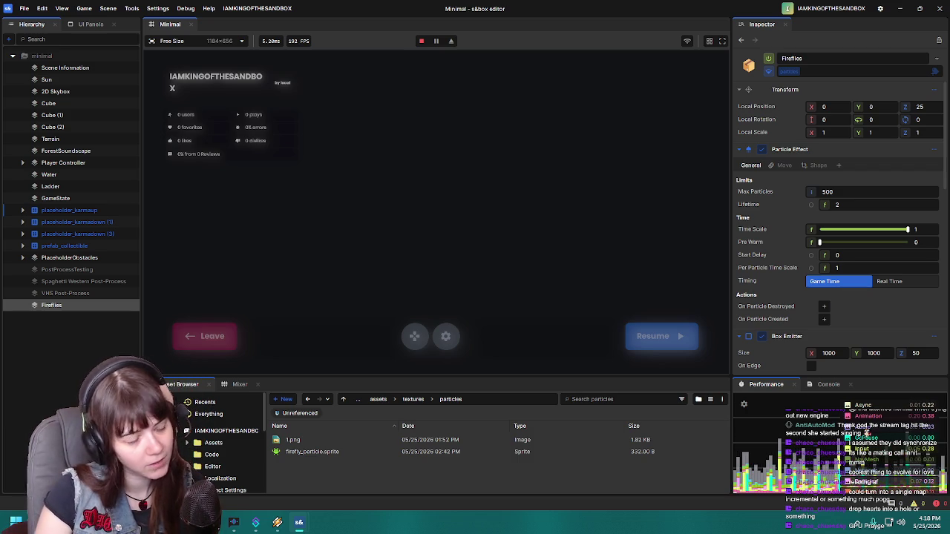
{"action": "left_click", "coordinate": [204, 336]}
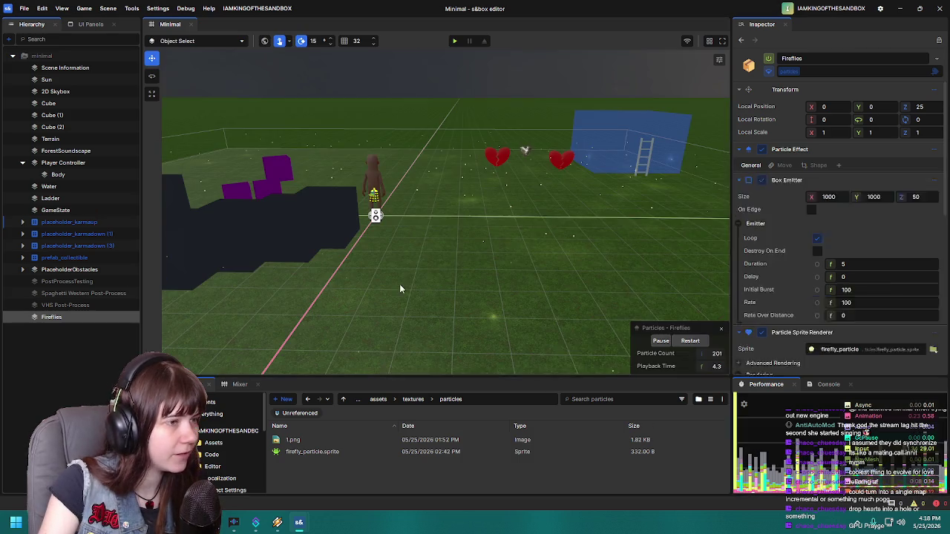
{"action": "left_click", "coordinate": [487, 162]}
{"action": "key", "text": "f"}
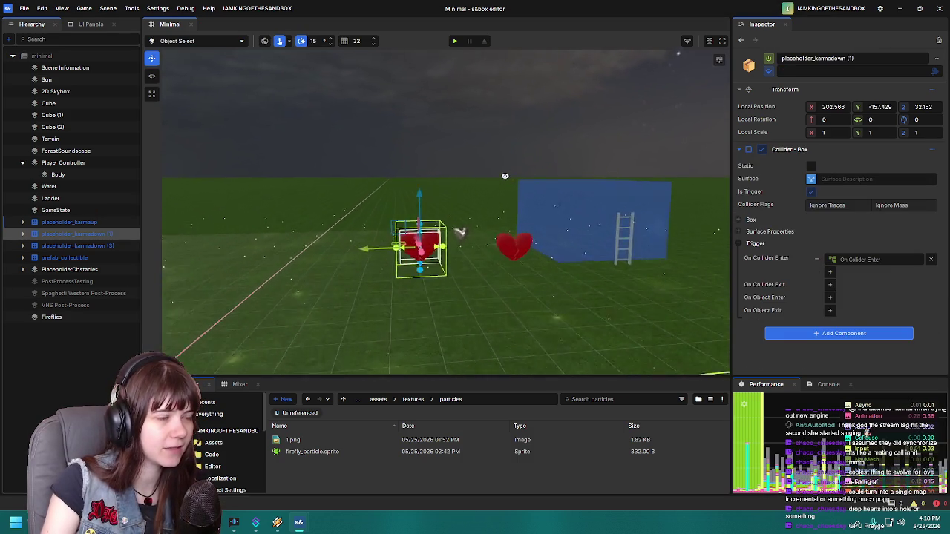
{"action": "left_click_drag", "start_coordinate": [488, 185], "coordinate": [459, 241]}
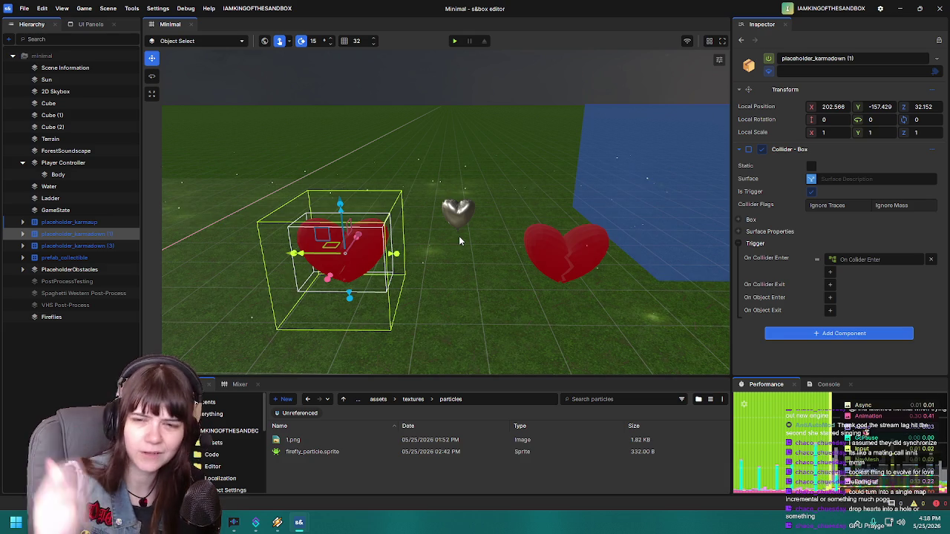
{"action": "left_click", "coordinate": [464, 213]}
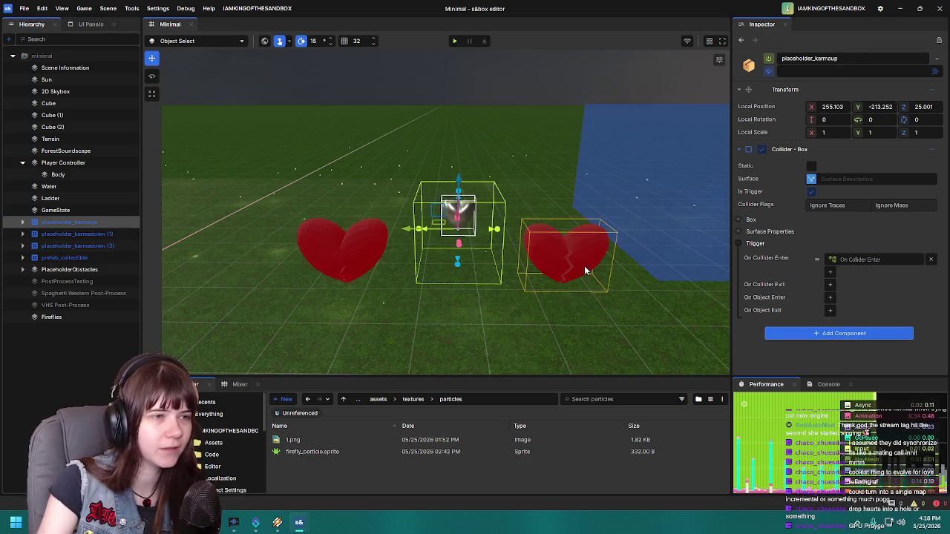
{"action": "left_click", "coordinate": [584, 268]}
{"action": "key", "text": "f"}
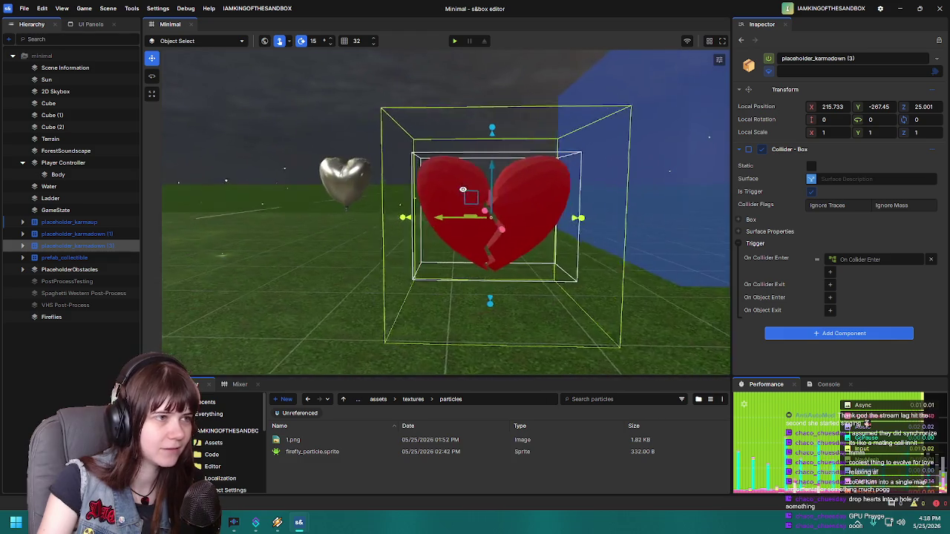
{"action": "scroll", "coordinate": [500, 307], "scroll_direction": "down", "scroll_amount": 5}
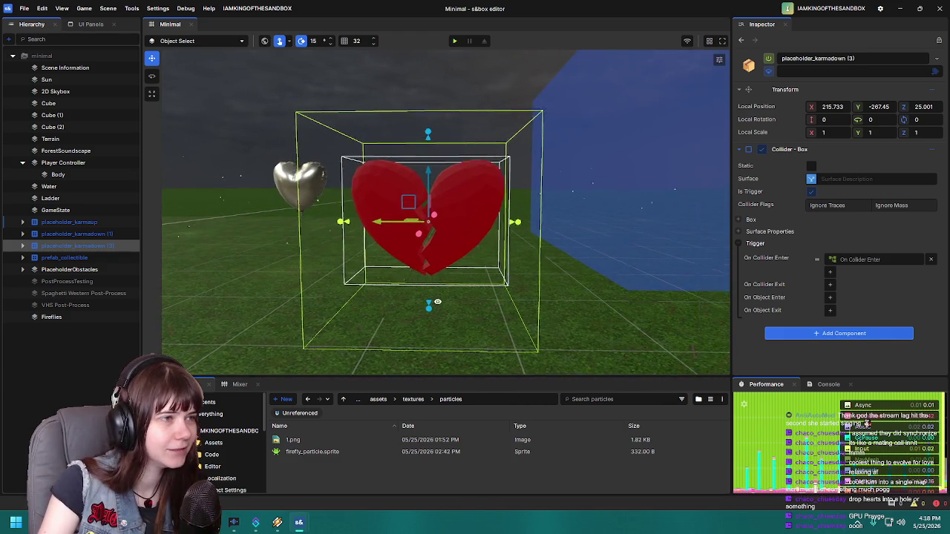
{"action": "left_click", "coordinate": [455, 42]}
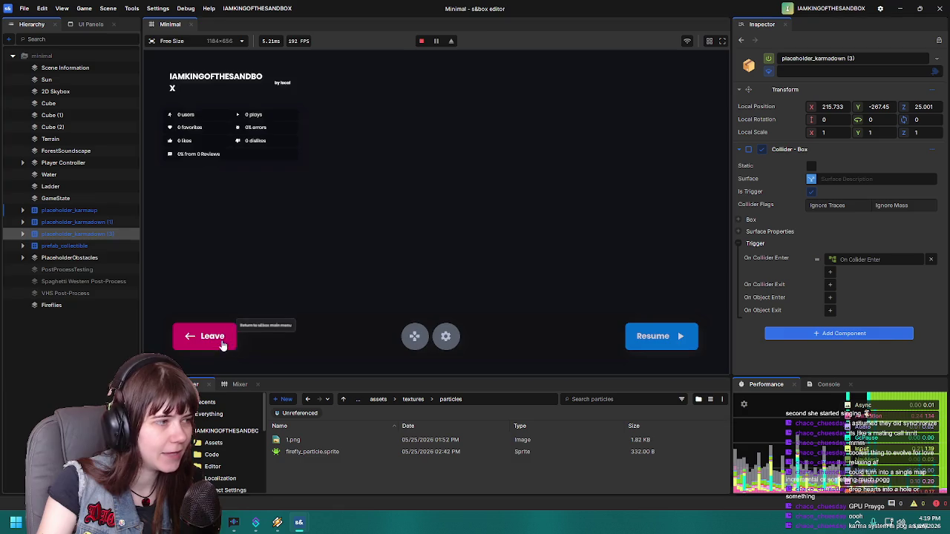
{"action": "left_click", "coordinate": [204, 336]}
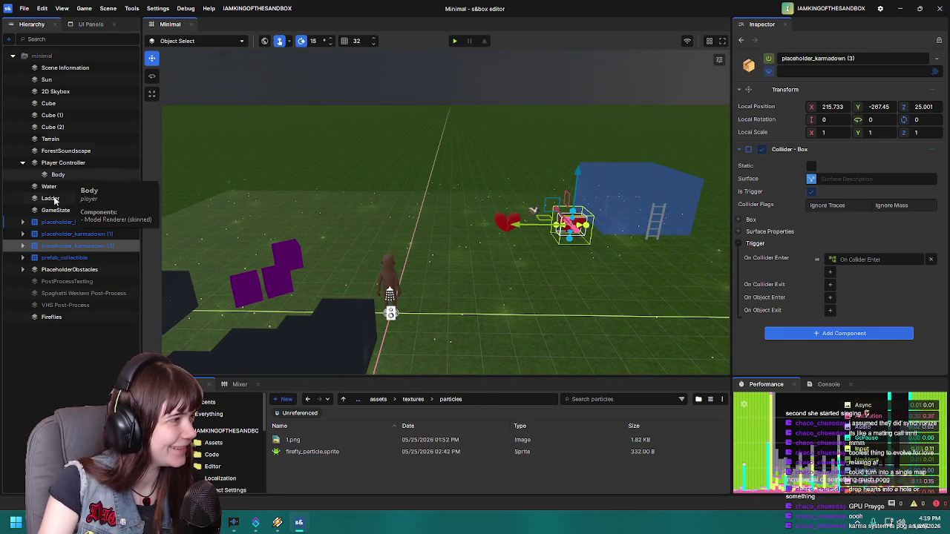
Step: Lower the Fireflies' particle light Ratio to 0.1 and playtest it
{"action": "left_click", "coordinate": [55, 317]}
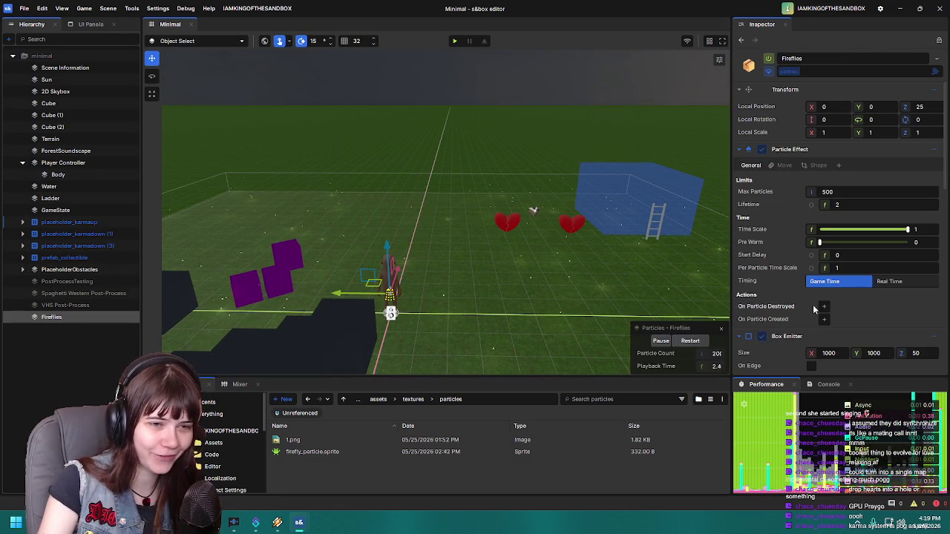
{"action": "scroll", "coordinate": [811, 310], "scroll_direction": "down", "scroll_amount": 10}
{"action": "scroll", "coordinate": [824, 323], "scroll_direction": "down", "scroll_amount": 3}
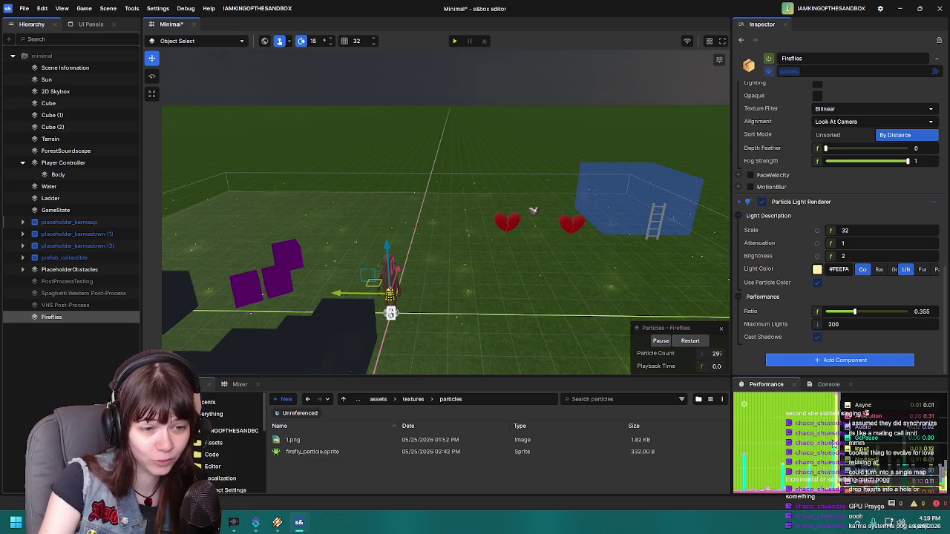
{"action": "left_click_drag", "start_coordinate": [856, 313], "coordinate": [860, 313]}
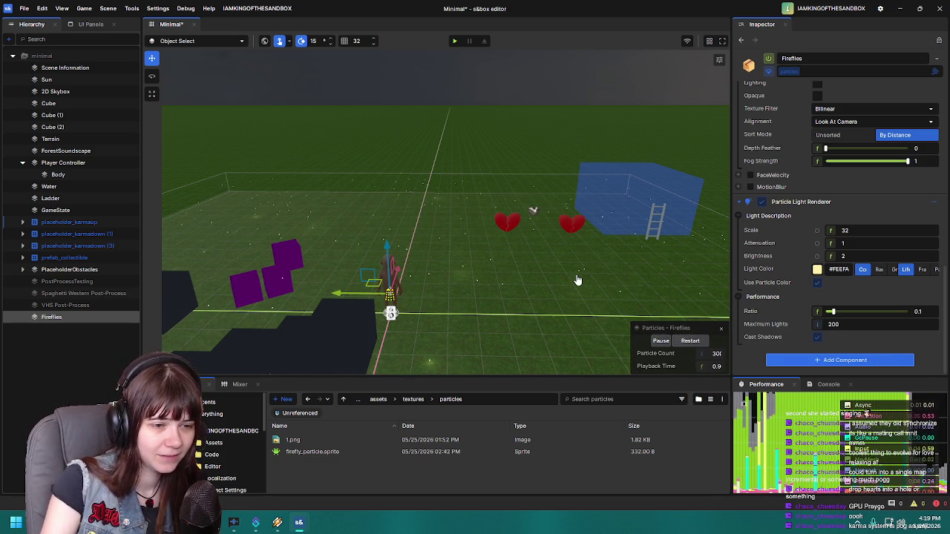
{"action": "mouse_move", "coordinate": [577, 278]}
{"action": "left_mouse_down"}
{"action": "mouse_move", "coordinate": [557, 269]}
{"action": "mouse_move", "coordinate": [421, 97]}
{"action": "left_mouse_up"}
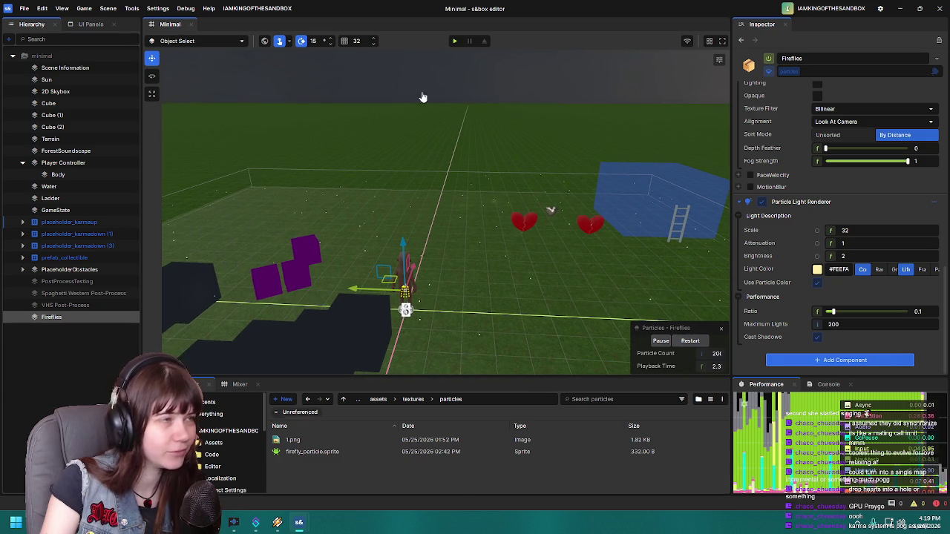
{"action": "left_click", "coordinate": [454, 41]}
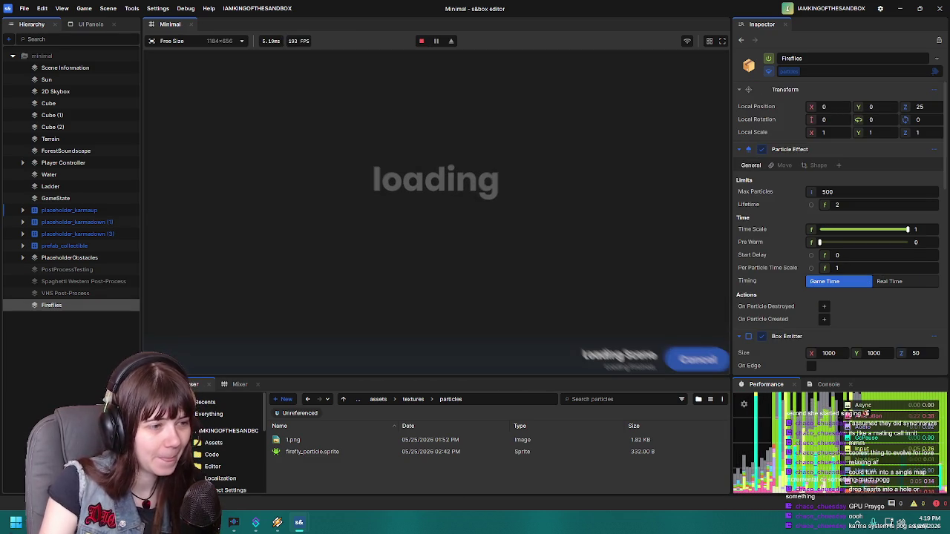
{"action": "key", "text": "Escape"}
{"action": "left_click", "coordinate": [207, 336]}
Step: Drop the Fireflies' light Ratio to 0 and playtest again
{"action": "scroll", "coordinate": [787, 341], "scroll_direction": "down", "scroll_amount": 10}
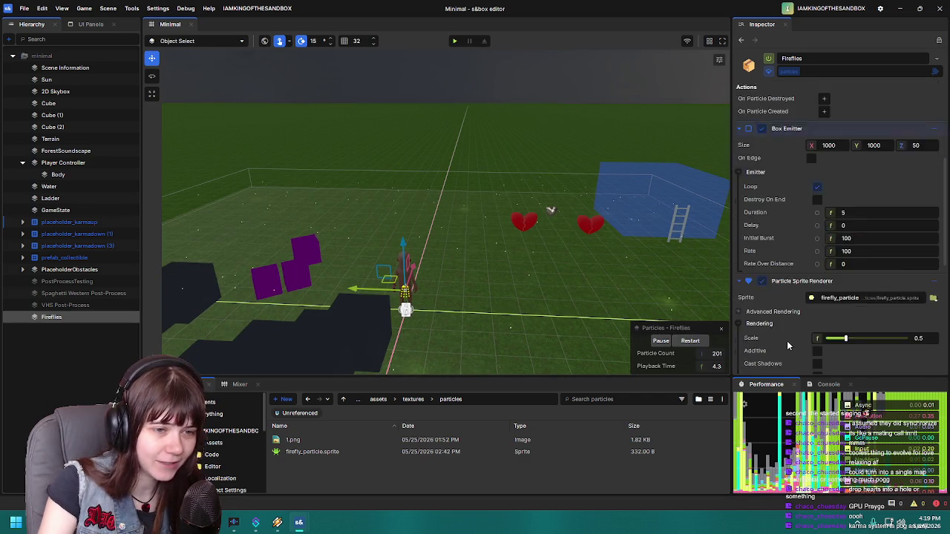
{"action": "left_click_drag", "start_coordinate": [828, 312], "coordinate": [819, 311]}
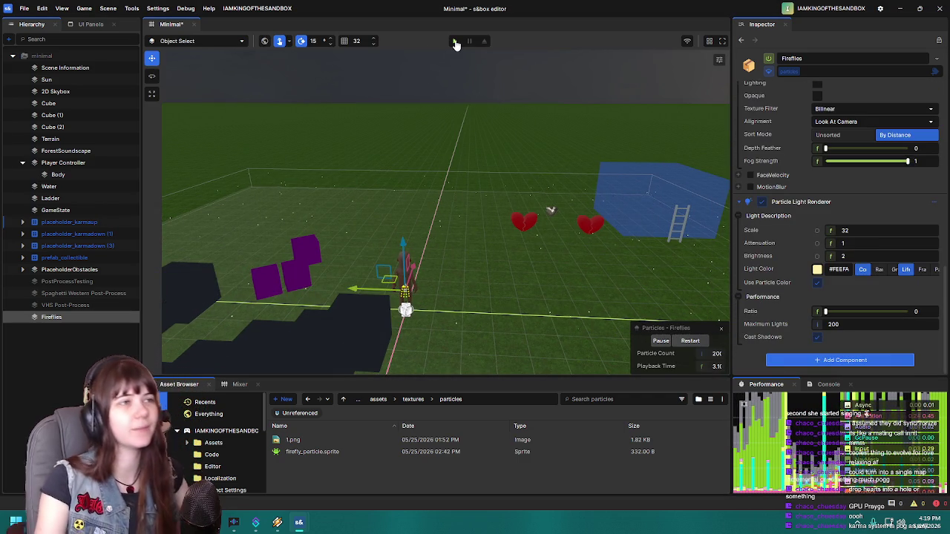
{"action": "left_click", "coordinate": [454, 41]}
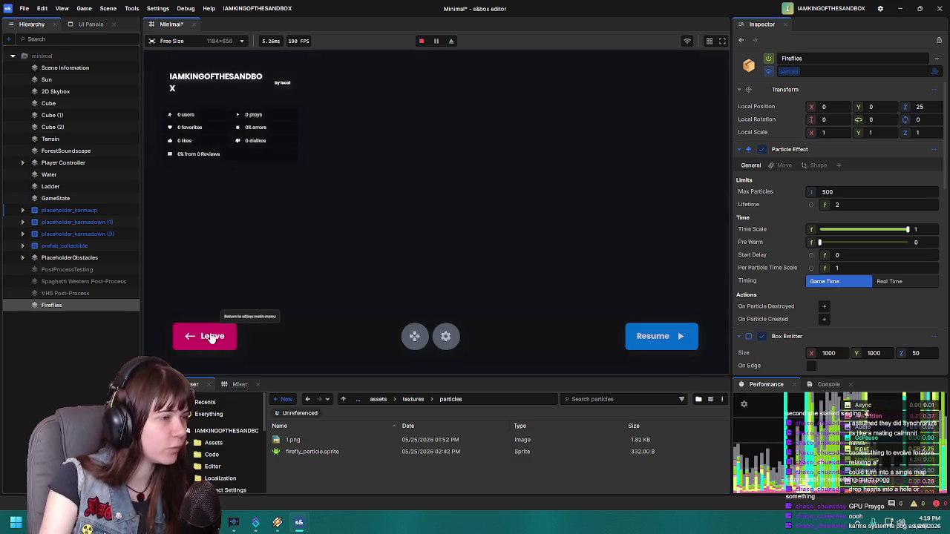
{"action": "left_click", "coordinate": [212, 336]}
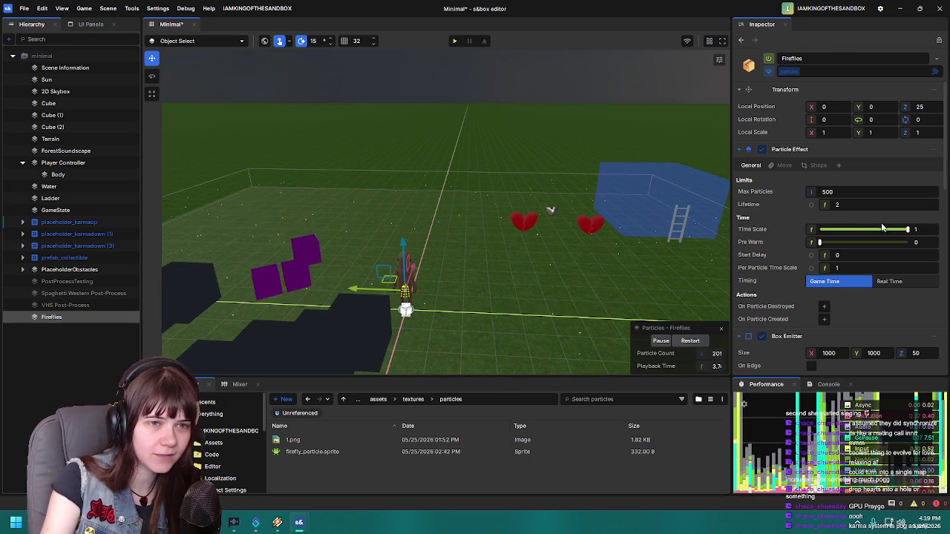
Step: Set the Fireflies' Max Particles to 50, save, and playtest
{"action": "scroll", "coordinate": [783, 221], "scroll_direction": "down", "scroll_amount": 3}
{"action": "scroll", "coordinate": [780, 235], "scroll_direction": "up", "scroll_amount": 3}
{"action": "left_click", "coordinate": [796, 165]}
{"action": "key", "text": "BackSpace"}
{"action": "key", "text": "Return"}
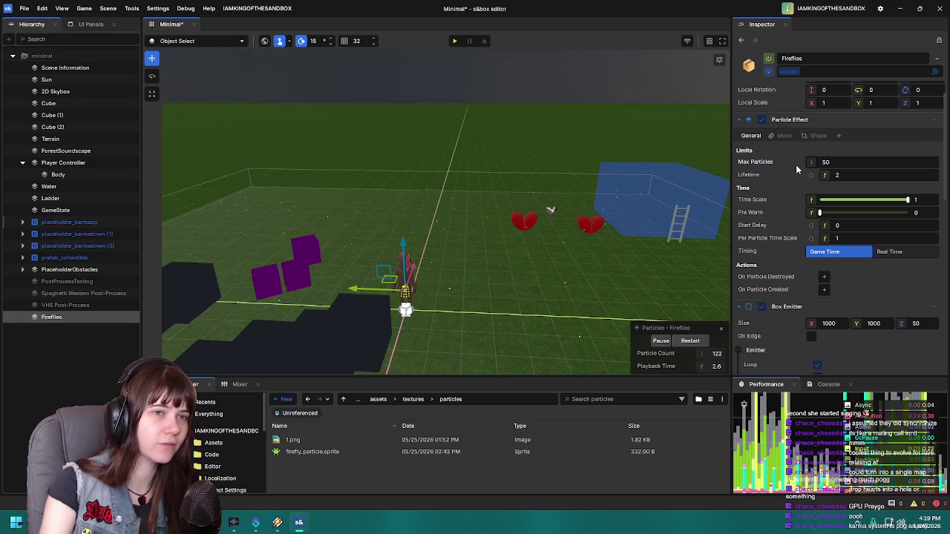
{"action": "scroll", "coordinate": [795, 269], "scroll_direction": "down", "scroll_amount": 5}
{"action": "scroll", "coordinate": [795, 267], "scroll_direction": "down", "scroll_amount": 3}
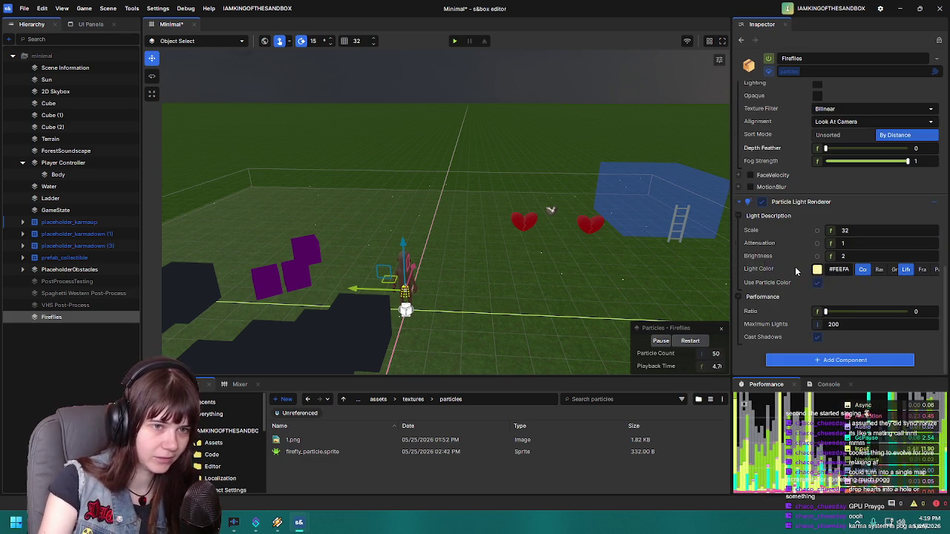
{"action": "key", "text": "ctrl+s"}
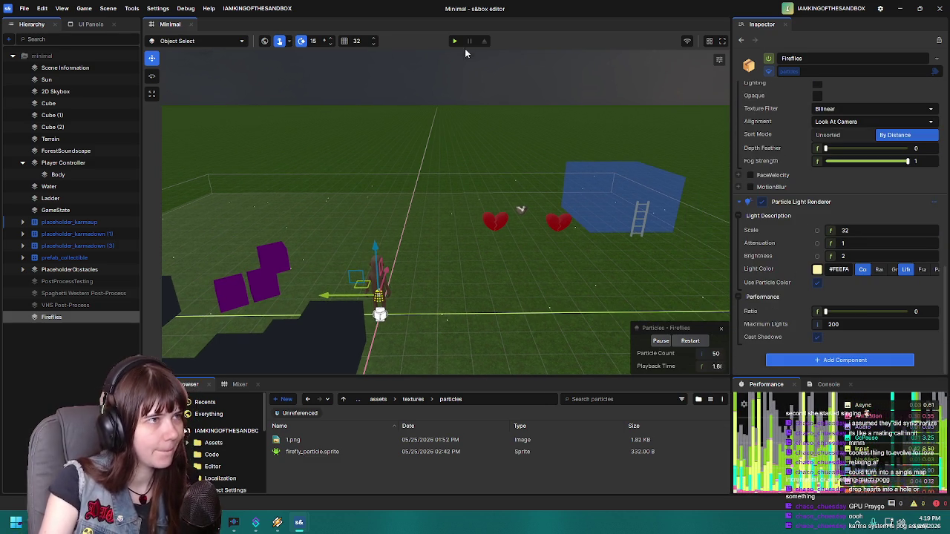
{"action": "left_click", "coordinate": [455, 42]}
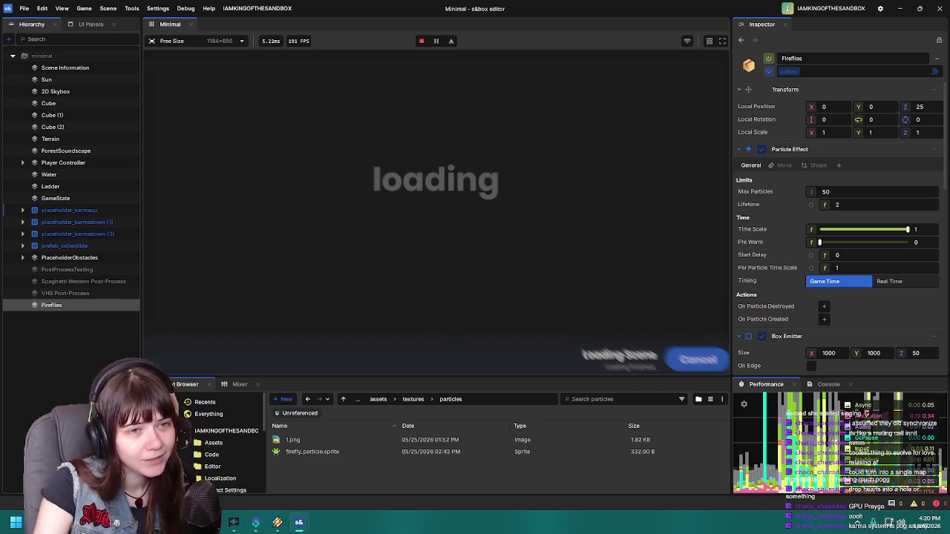
{"action": "key", "text": "Escape"}
{"action": "left_click", "coordinate": [223, 340]}
Step: Reduce Max Particles to 0 and playtest with no fireflies
{"action": "left_click_drag", "start_coordinate": [810, 191], "coordinate": [786, 191]}
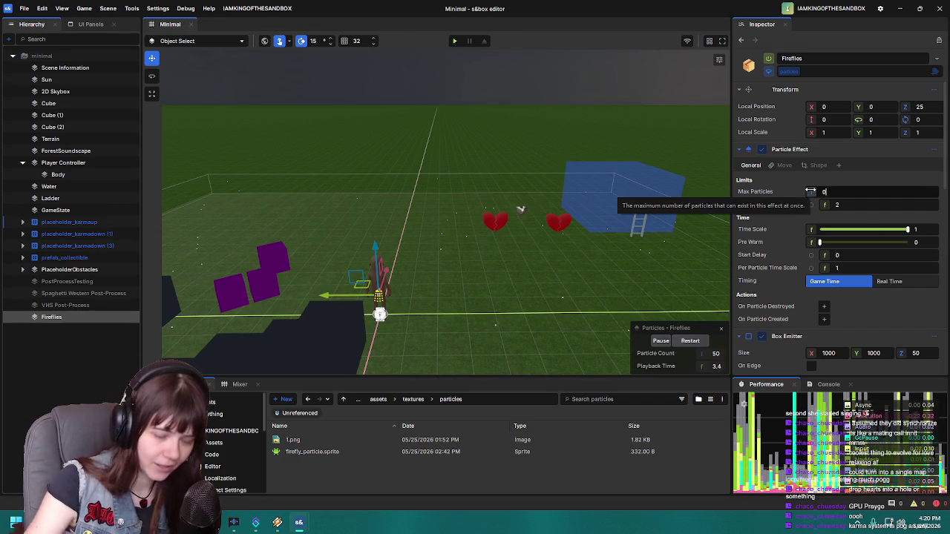
{"action": "left_click", "coordinate": [454, 41]}
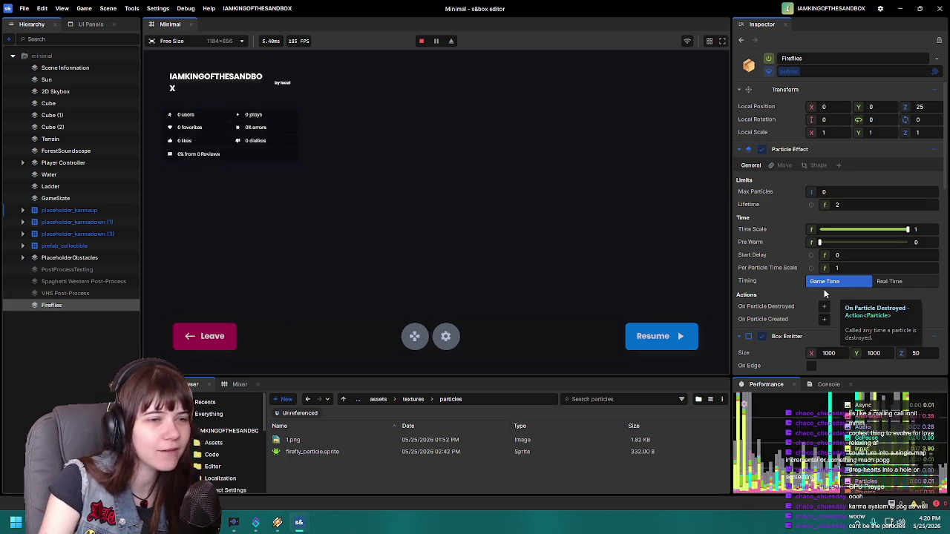
{"action": "left_click", "coordinate": [215, 336]}
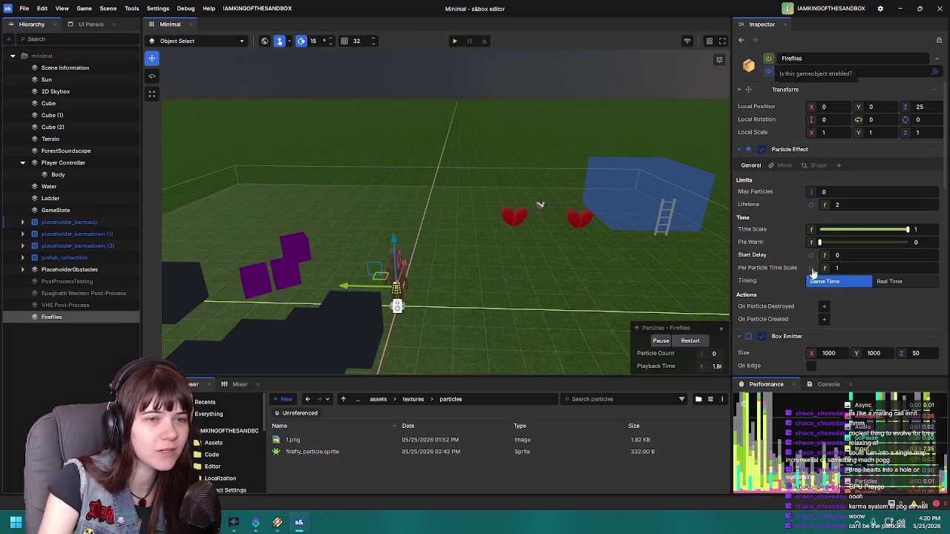
Step: Enter 500 for Max Particles and save the scene
{"action": "left_click", "coordinate": [807, 192]}
{"action": "type", "text": "500"}
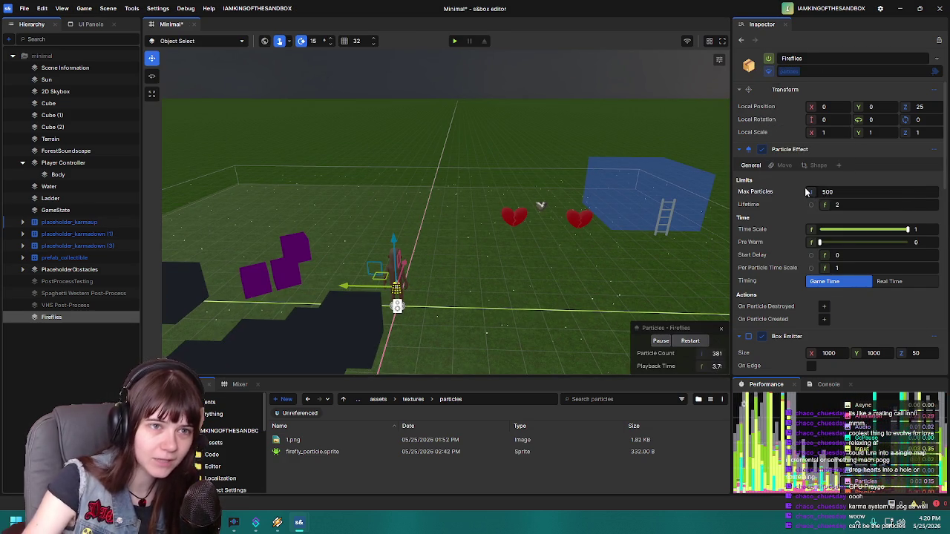
{"action": "scroll", "coordinate": [559, 247], "scroll_direction": "up", "scroll_amount": 2}
{"action": "key", "text": "ctrl+s"}
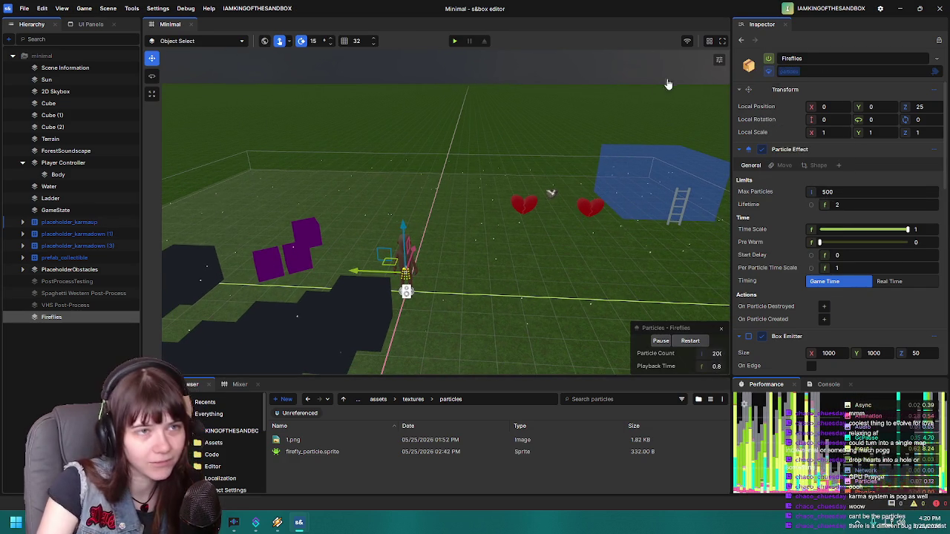
{"action": "scroll", "coordinate": [490, 191], "scroll_direction": "down", "scroll_amount": 2}
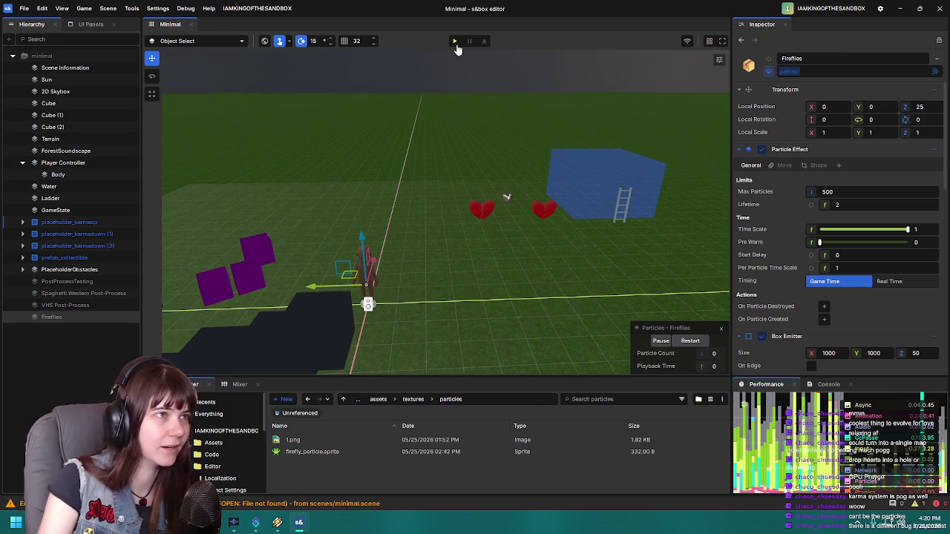
Step: Run a test play, then show and enlarge the console log panel
{"action": "key", "text": "F5"}
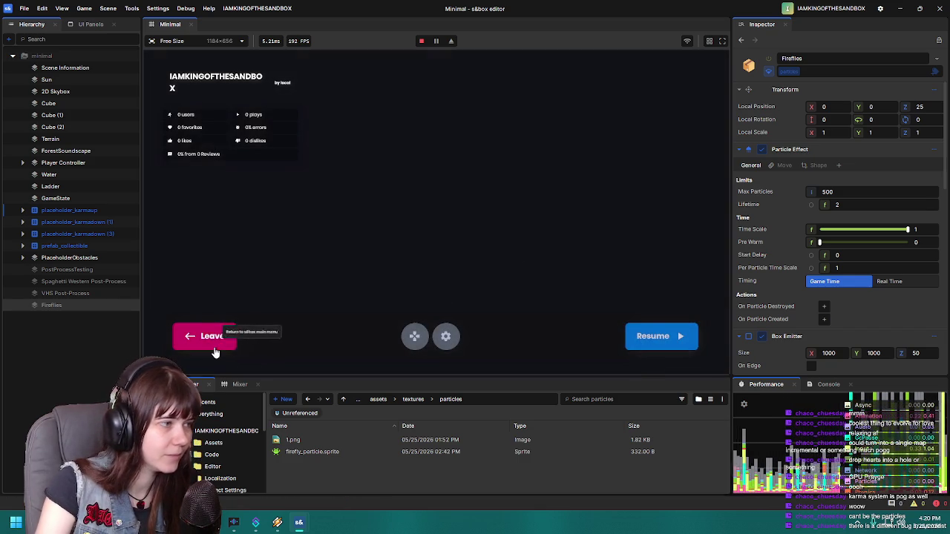
{"action": "left_click", "coordinate": [213, 343]}
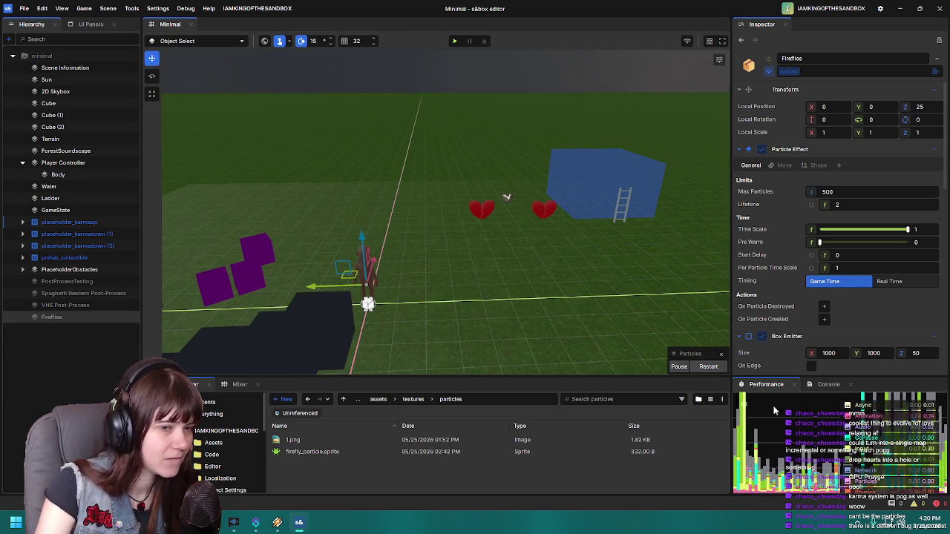
{"action": "left_click", "coordinate": [824, 385]}
{"action": "left_click_drag", "start_coordinate": [889, 377], "coordinate": [875, 203]}
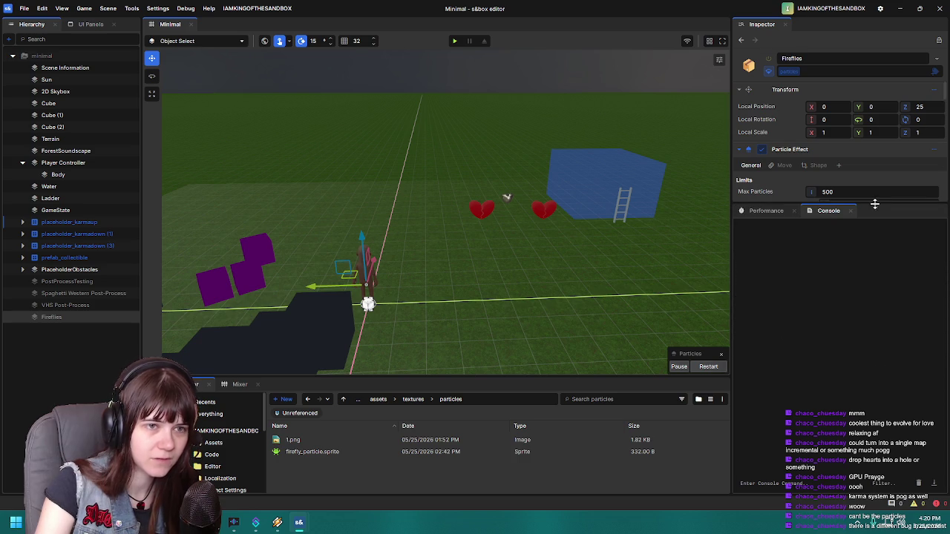
Step: Playtest again and show the performance readout
{"action": "left_click", "coordinate": [455, 43]}
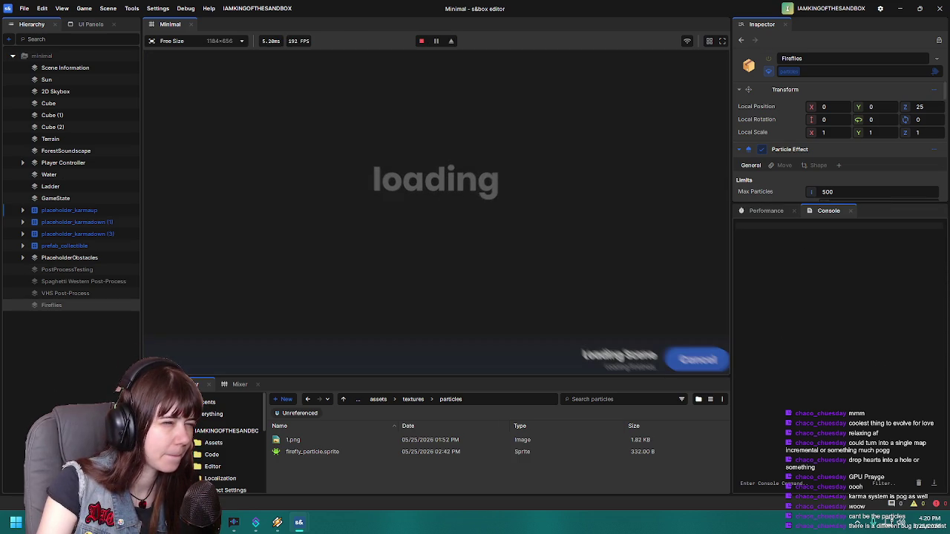
{"action": "left_click", "coordinate": [208, 335]}
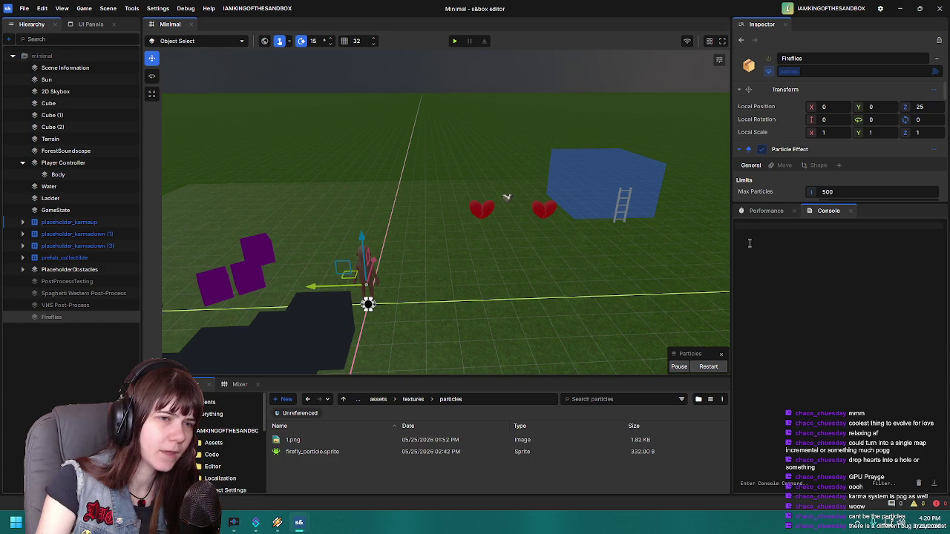
{"action": "left_click", "coordinate": [762, 214]}
Step: Enlarge the Inspector area to reveal more Fireflies particle settings
{"action": "left_click_drag", "start_coordinate": [518, 251], "coordinate": [405, 284]}
{"action": "scroll", "coordinate": [389, 235], "scroll_direction": "up", "scroll_amount": 3}
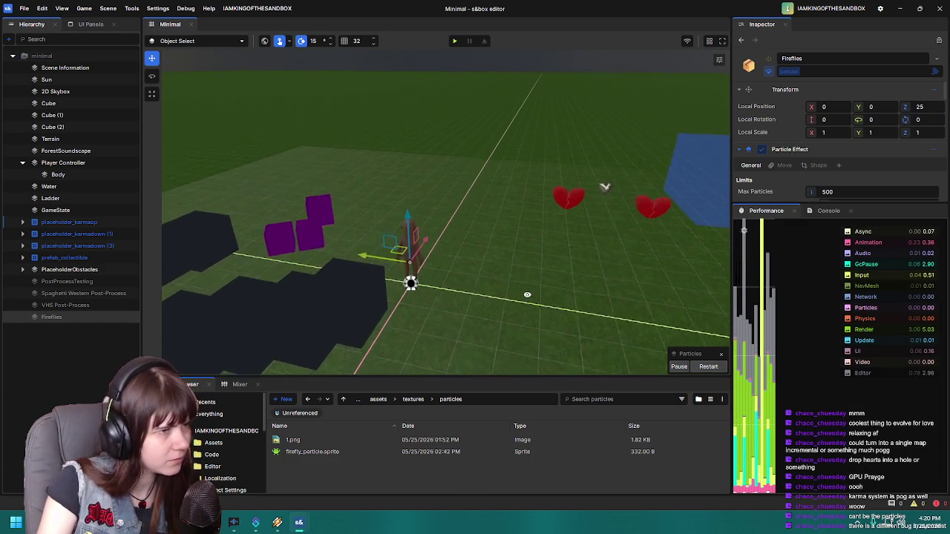
{"action": "left_click_drag", "start_coordinate": [537, 263], "coordinate": [788, 223]}
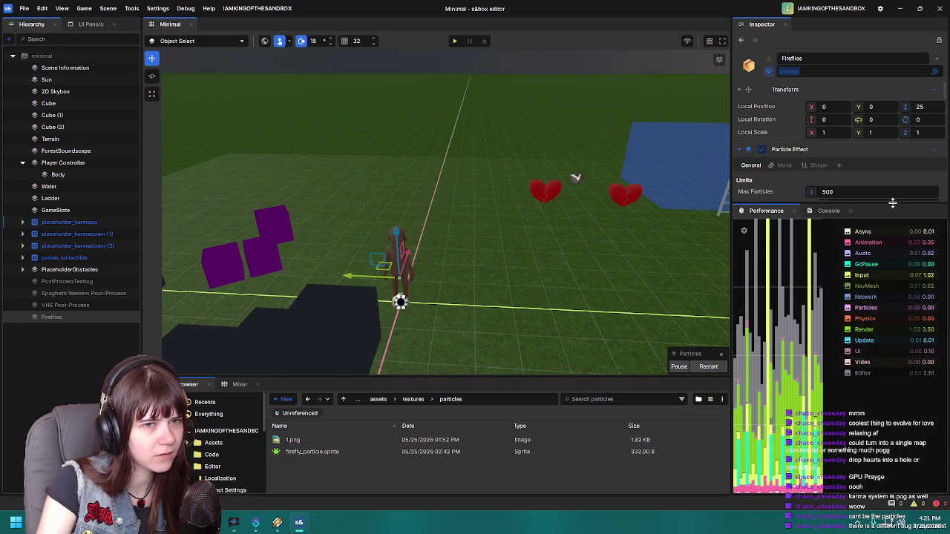
{"action": "left_click_drag", "start_coordinate": [892, 204], "coordinate": [882, 407]}
{"action": "left_click_drag", "start_coordinate": [537, 362], "coordinate": [357, 209]}
Step: Set the Player Controller's camera to Third Person
{"action": "left_click", "coordinate": [357, 209]}
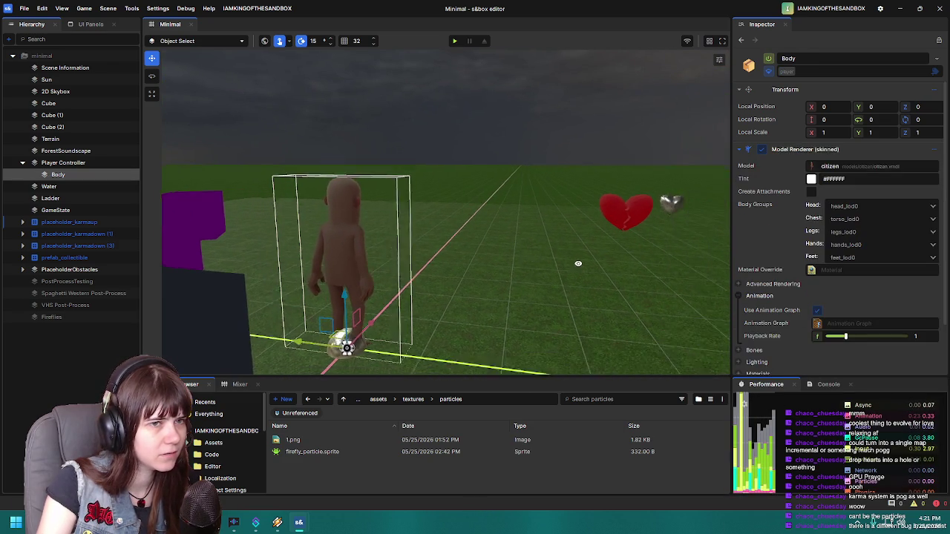
{"action": "scroll", "coordinate": [771, 307], "scroll_direction": "down", "scroll_amount": 1}
{"action": "scroll", "coordinate": [771, 307], "scroll_direction": "down", "scroll_amount": 1}
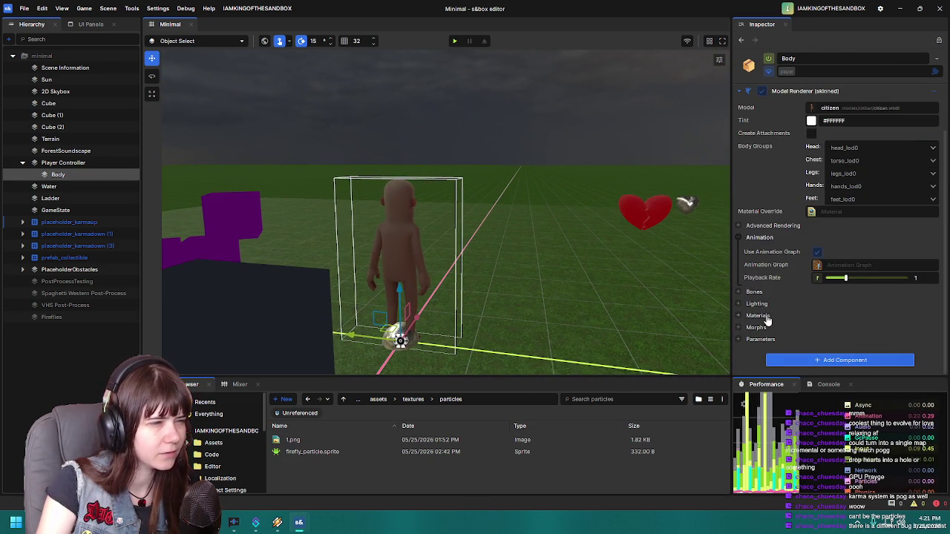
{"action": "left_click", "coordinate": [65, 162]}
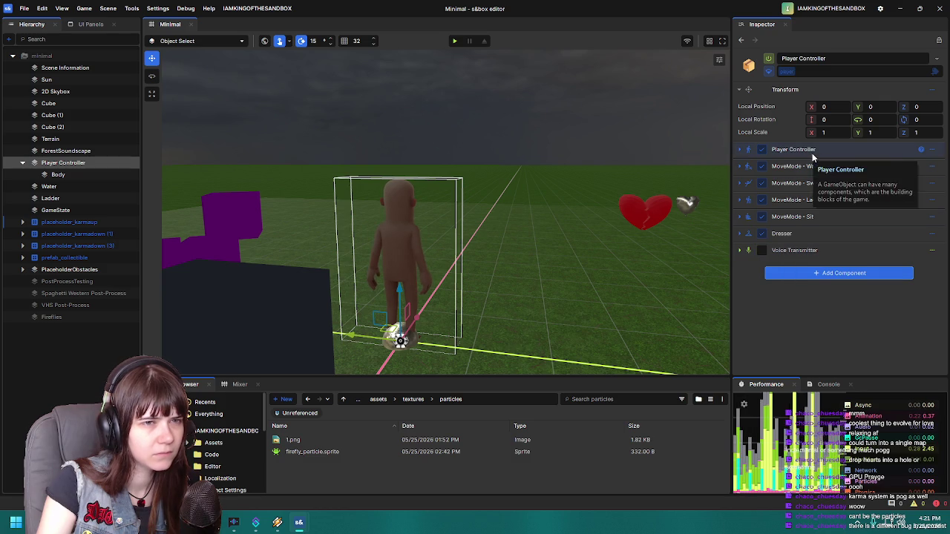
{"action": "left_click", "coordinate": [740, 150]}
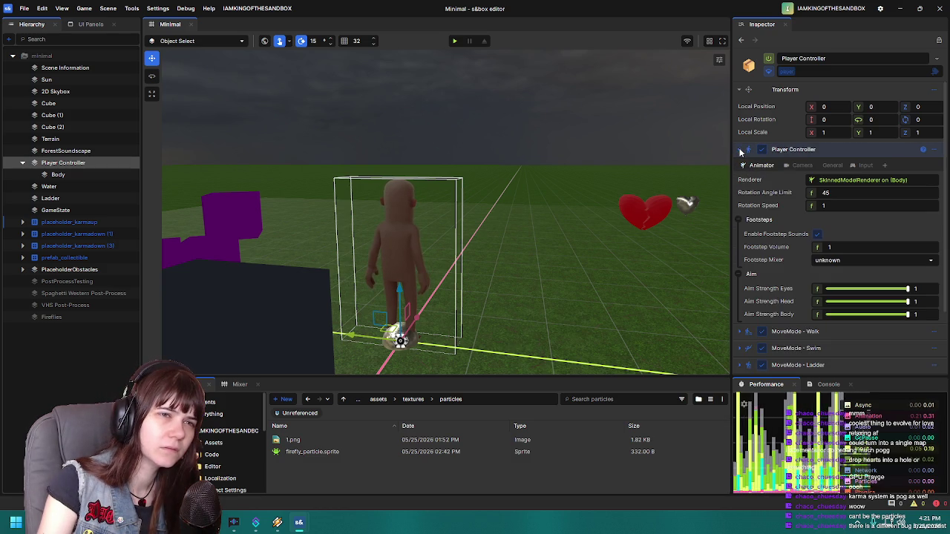
{"action": "left_click", "coordinate": [800, 166]}
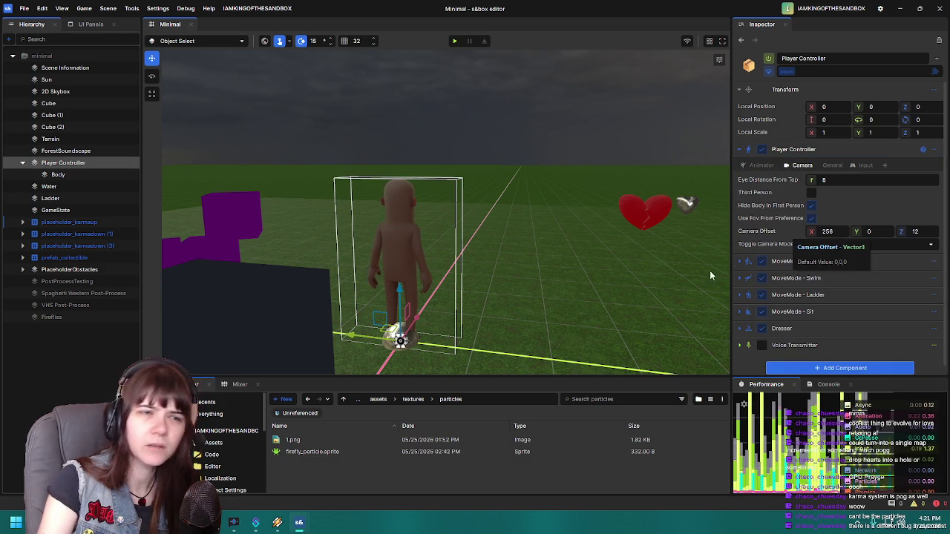
{"action": "scroll", "coordinate": [571, 293], "scroll_direction": "down", "scroll_amount": 3}
{"action": "scroll", "coordinate": [571, 293], "scroll_direction": "down", "scroll_amount": 2}
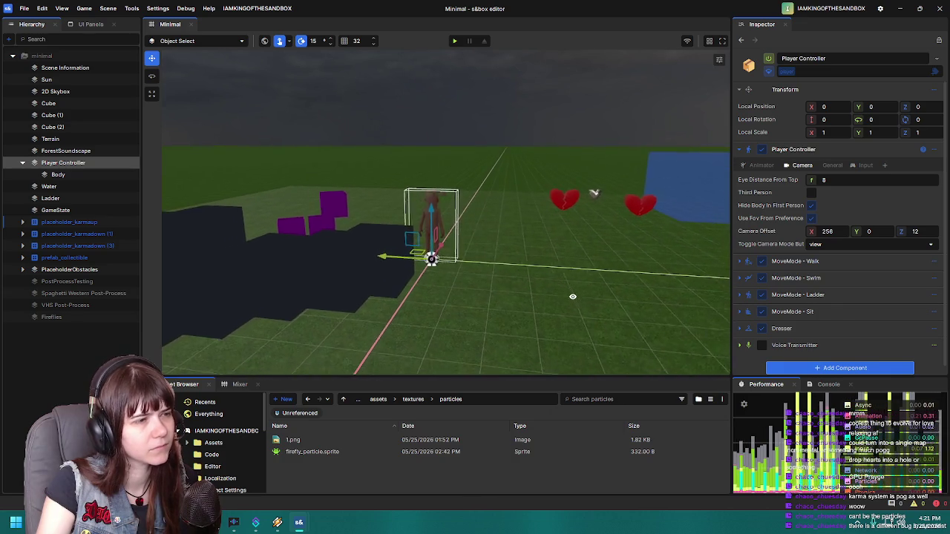
{"action": "left_click", "coordinate": [812, 193]}
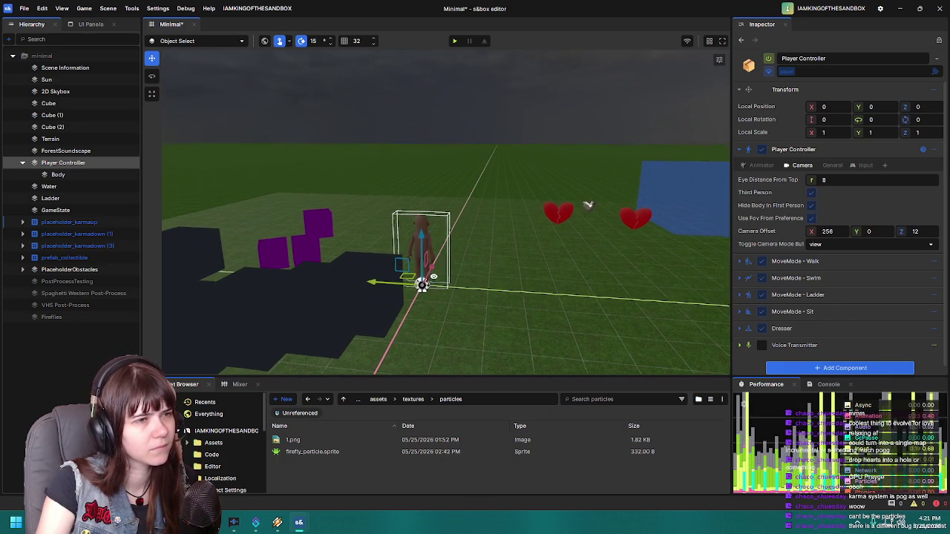
Step: Playtest the third-person camera and return to editing
{"action": "left_click", "coordinate": [454, 41]}
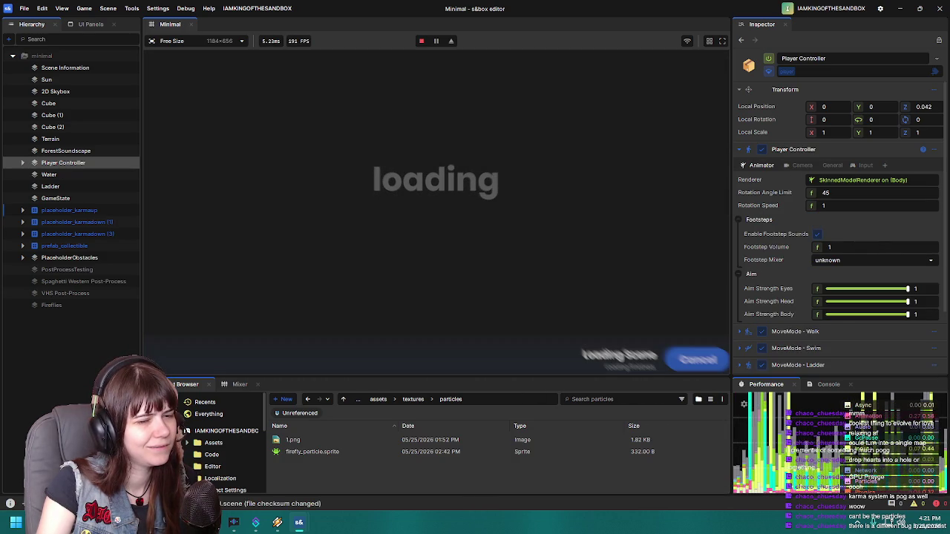
{"action": "key", "text": "Escape"}
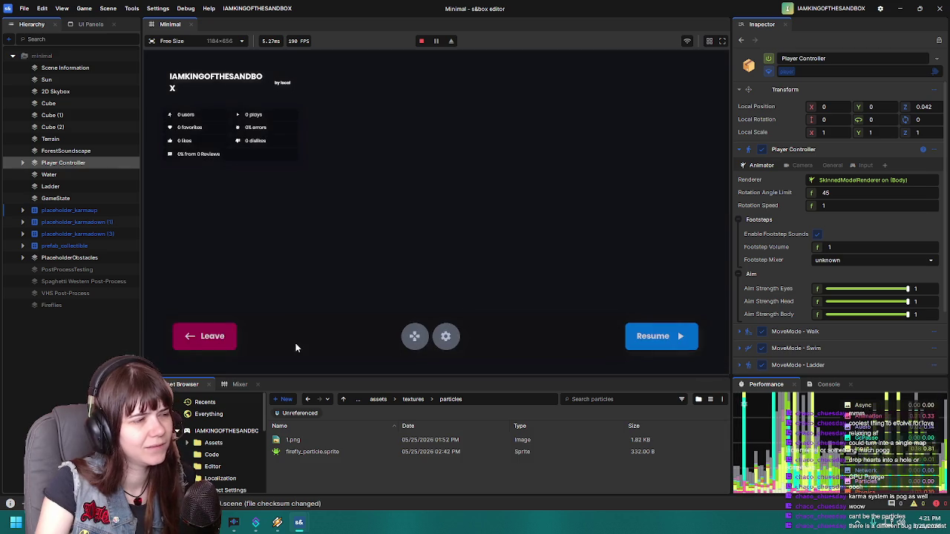
{"action": "left_click", "coordinate": [211, 334]}
{"action": "left_click_drag", "start_coordinate": [502, 275], "coordinate": [500, 260]}
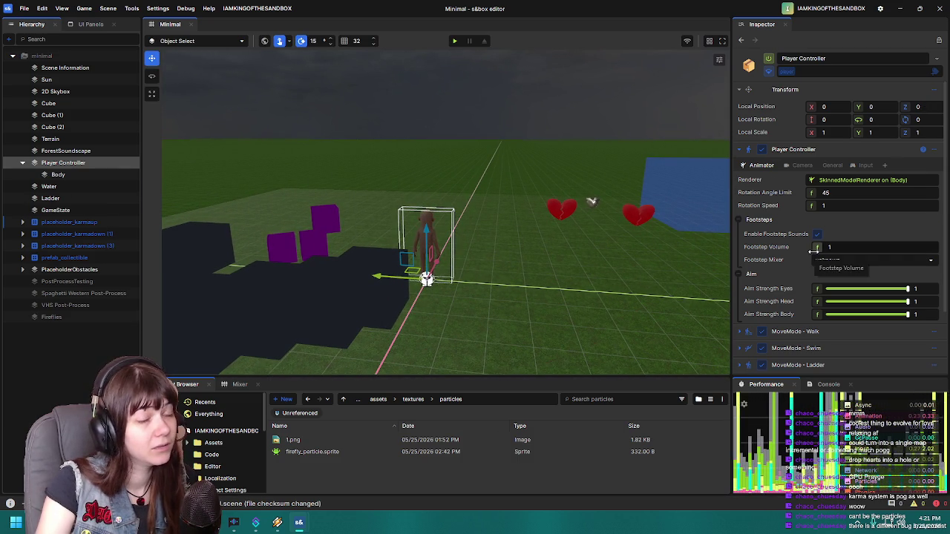
{"action": "left_click", "coordinate": [739, 150]}
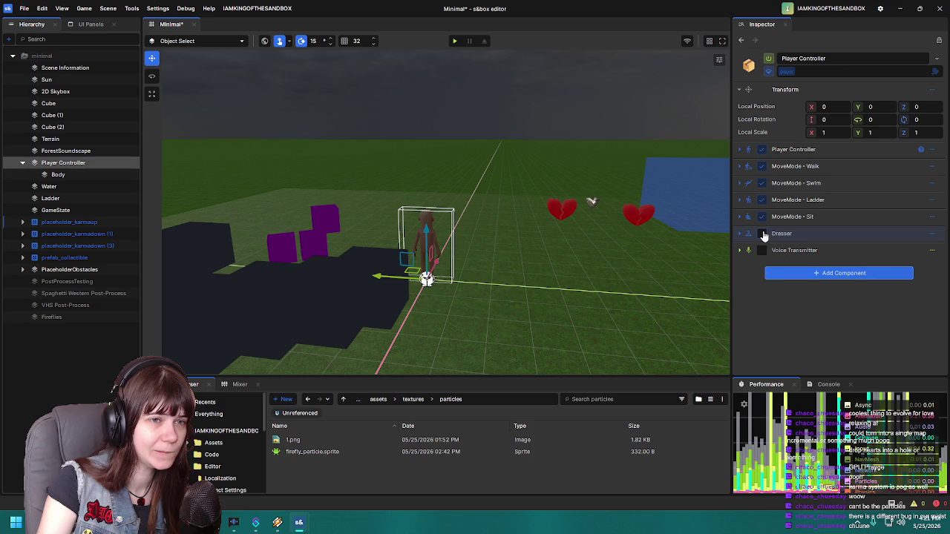
Step: Turn off the Body's Model Renderer, playtest, then re-enable it
{"action": "left_click", "coordinate": [116, 174]}
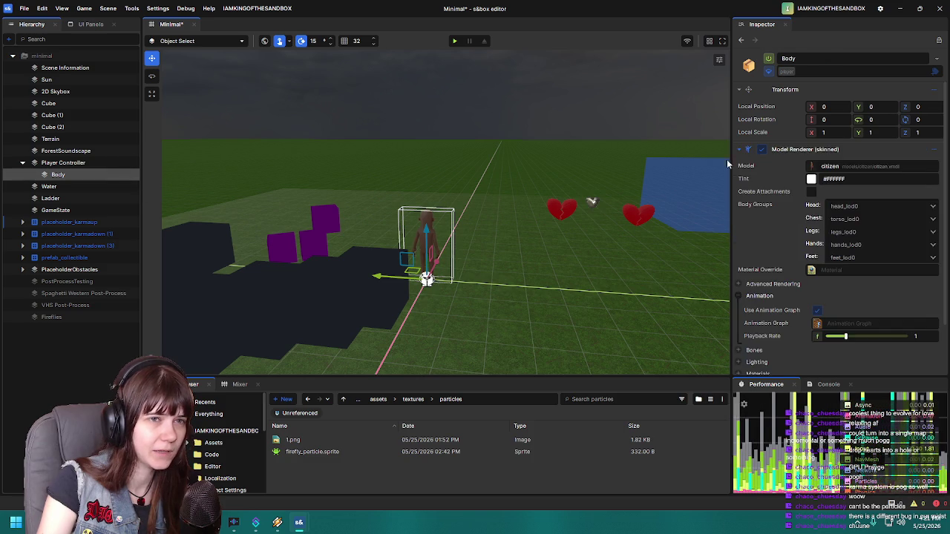
{"action": "left_click", "coordinate": [761, 152]}
{"action": "left_click", "coordinate": [740, 152]}
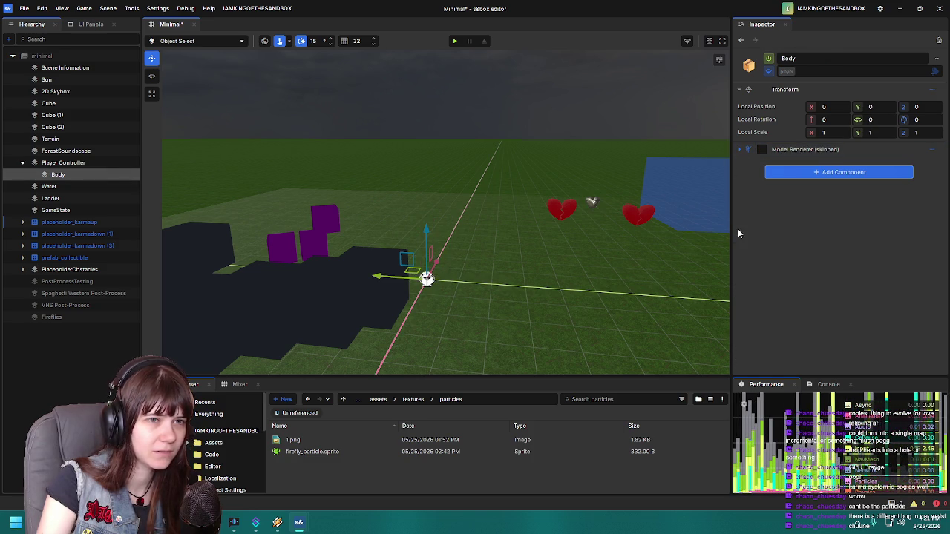
{"action": "left_click", "coordinate": [455, 41]}
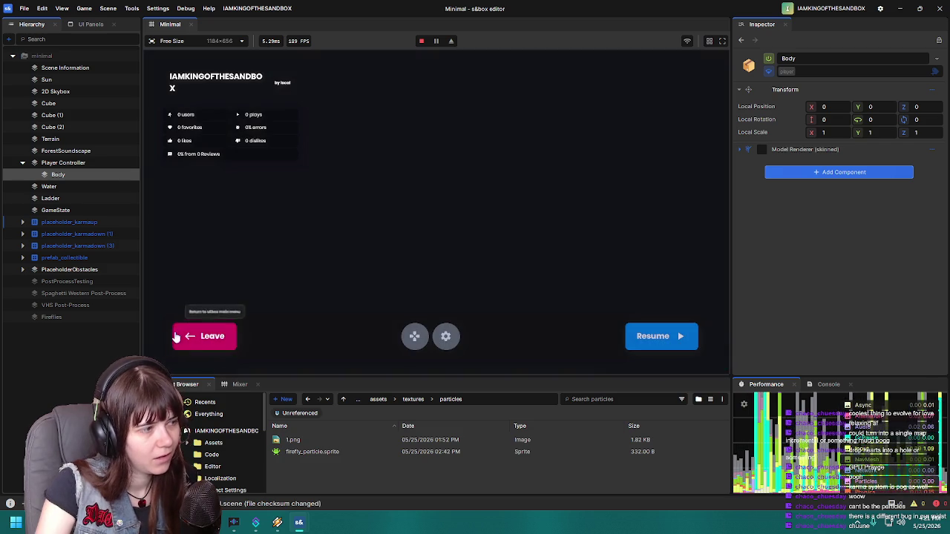
{"action": "left_click", "coordinate": [180, 334]}
{"action": "left_click", "coordinate": [761, 149]}
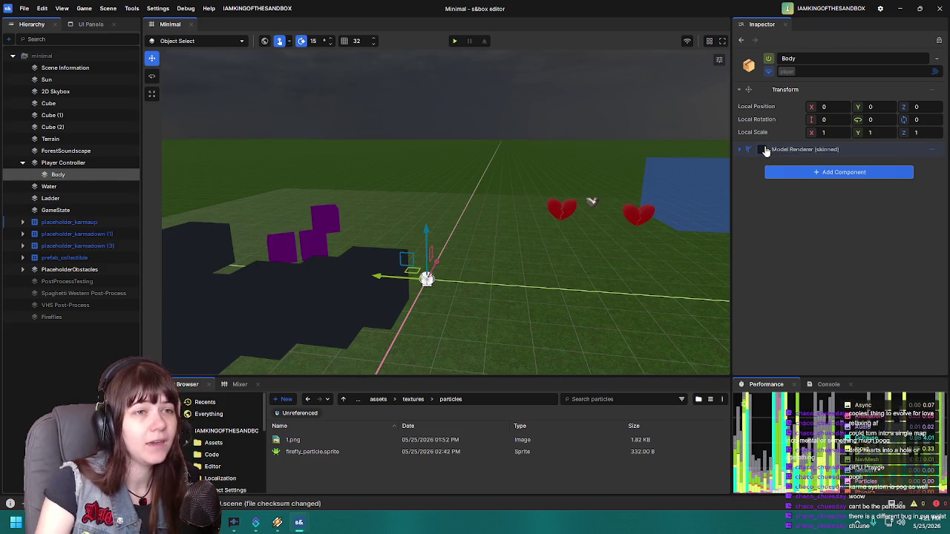
Step: Select the Player Controller and make the asset browser taller
{"action": "left_click", "coordinate": [74, 163]}
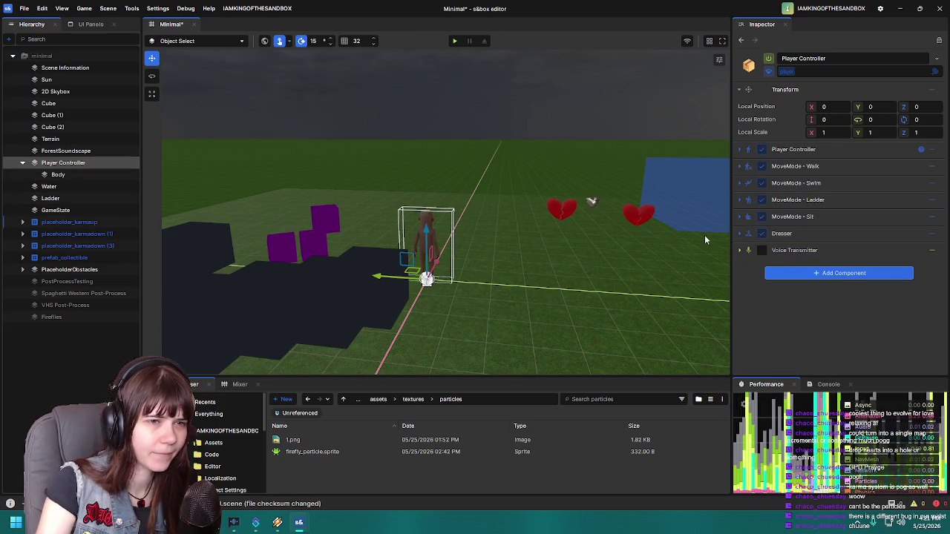
{"action": "scroll", "coordinate": [573, 209], "scroll_direction": "down", "scroll_amount": 3}
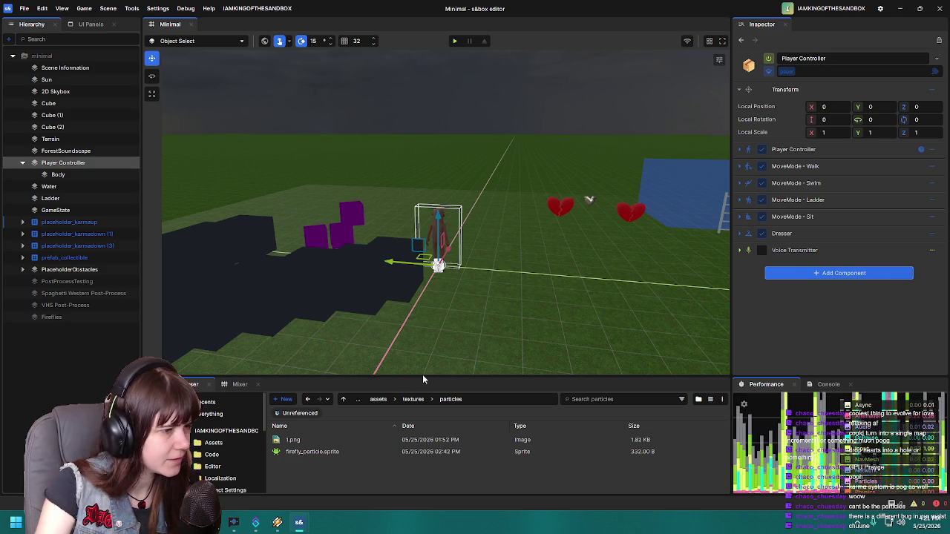
{"action": "left_click_drag", "start_coordinate": [425, 375], "coordinate": [429, 272]}
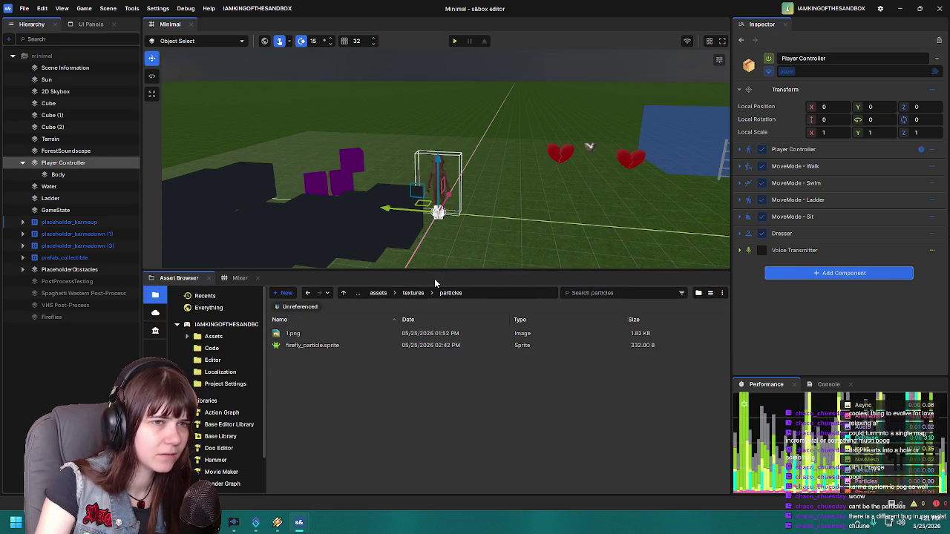
Step: Select the Fireflies object and try context menus in the scene and asset browser
{"action": "left_click", "coordinate": [56, 317]}
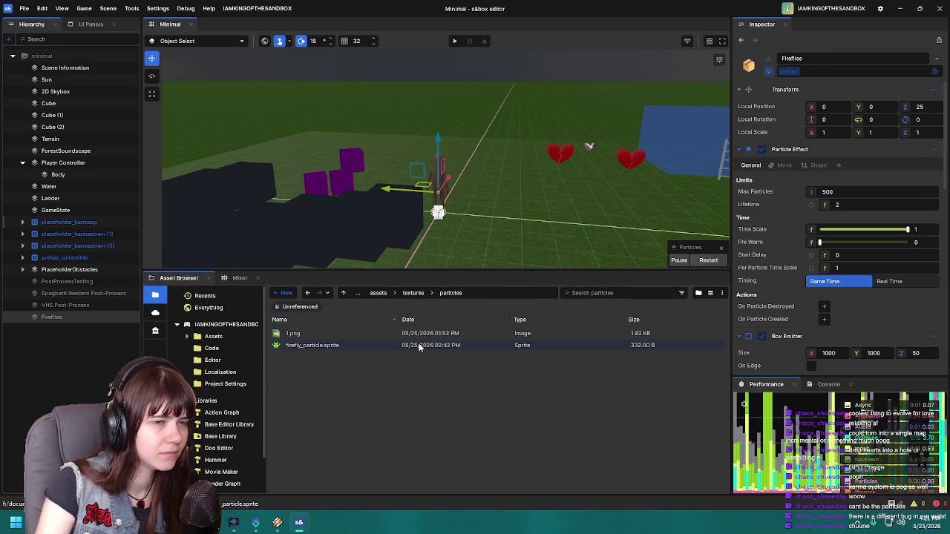
{"action": "mouse_move", "coordinate": [453, 171]}
{"action": "left_mouse_down"}
{"action": "mouse_move", "coordinate": [449, 157]}
{"action": "mouse_move", "coordinate": [440, 178]}
{"action": "left_mouse_up"}
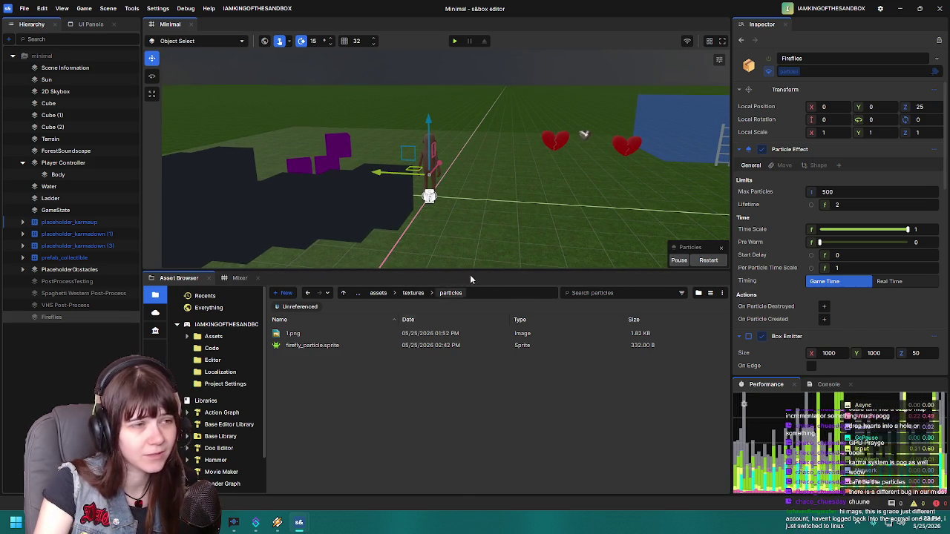
{"action": "scroll", "coordinate": [501, 201], "scroll_direction": "down", "scroll_amount": 2}
{"action": "scroll", "coordinate": [502, 201], "scroll_direction": "up", "scroll_amount": 1}
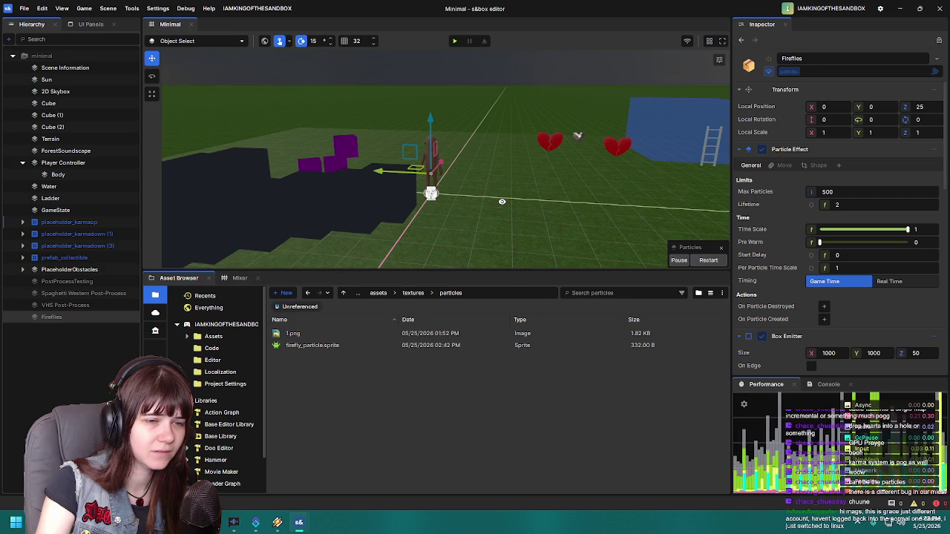
{"action": "right_click", "coordinate": [502, 201]}
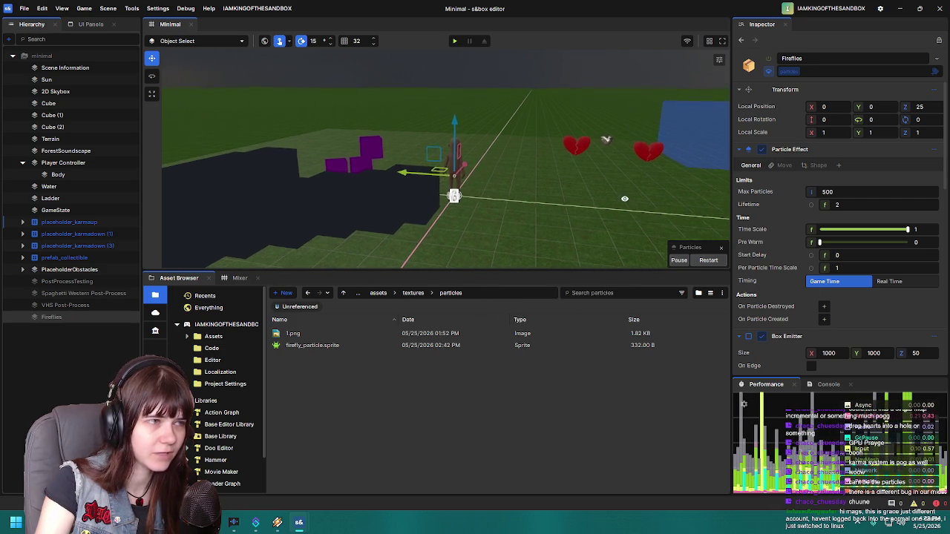
{"action": "right_click", "coordinate": [643, 200]}
{"action": "right_click", "coordinate": [468, 404]}
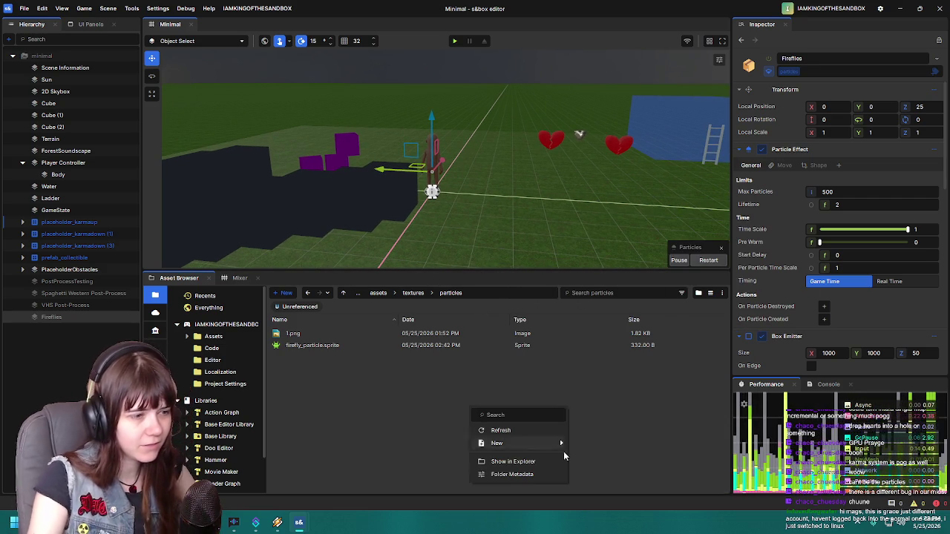
{"action": "left_click", "coordinate": [634, 395]}
Step: Scroll through the Fireflies settings, then go up to the assets folder
{"action": "scroll", "coordinate": [759, 274], "scroll_direction": "down", "scroll_amount": 10}
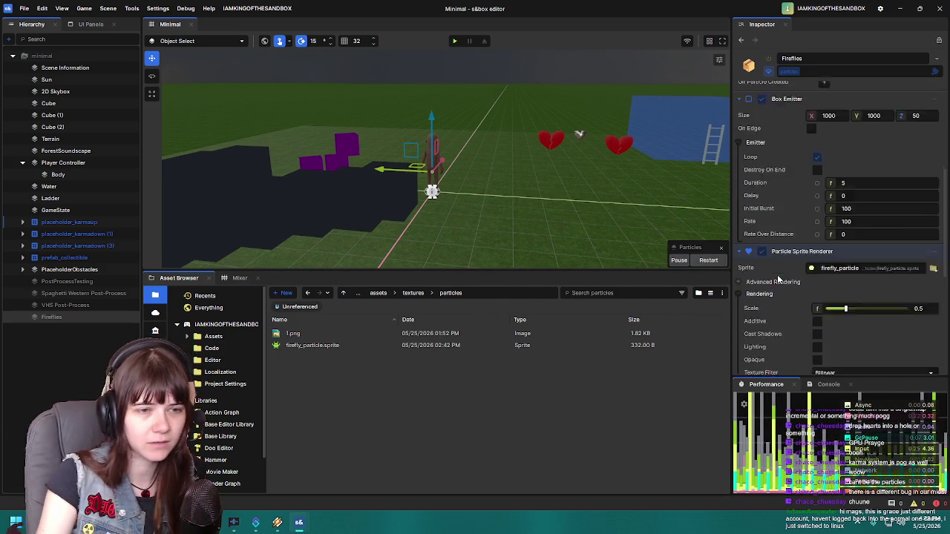
{"action": "scroll", "coordinate": [768, 260], "scroll_direction": "down", "scroll_amount": 5}
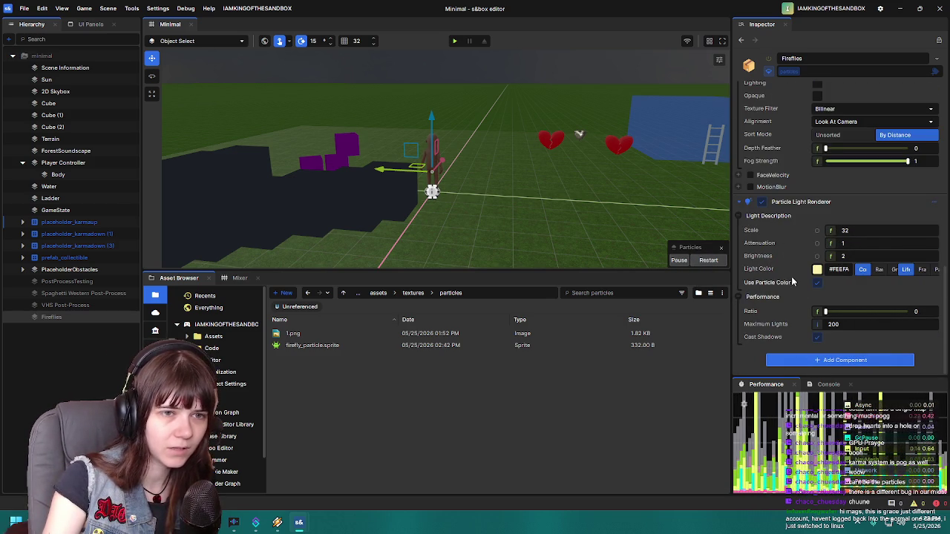
{"action": "scroll", "coordinate": [795, 281], "scroll_direction": "up", "scroll_amount": 5}
{"action": "scroll", "coordinate": [789, 276], "scroll_direction": "up", "scroll_amount": 5}
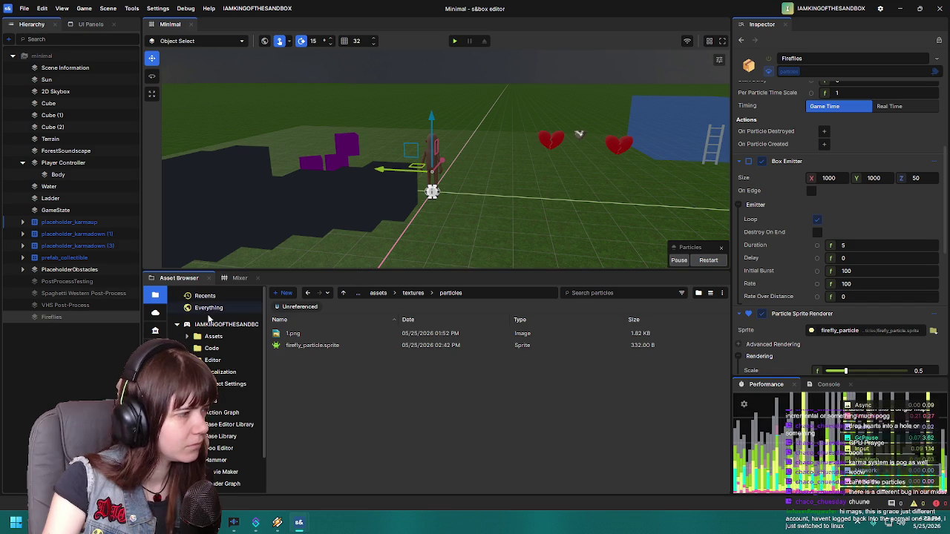
{"action": "left_click", "coordinate": [379, 292]}
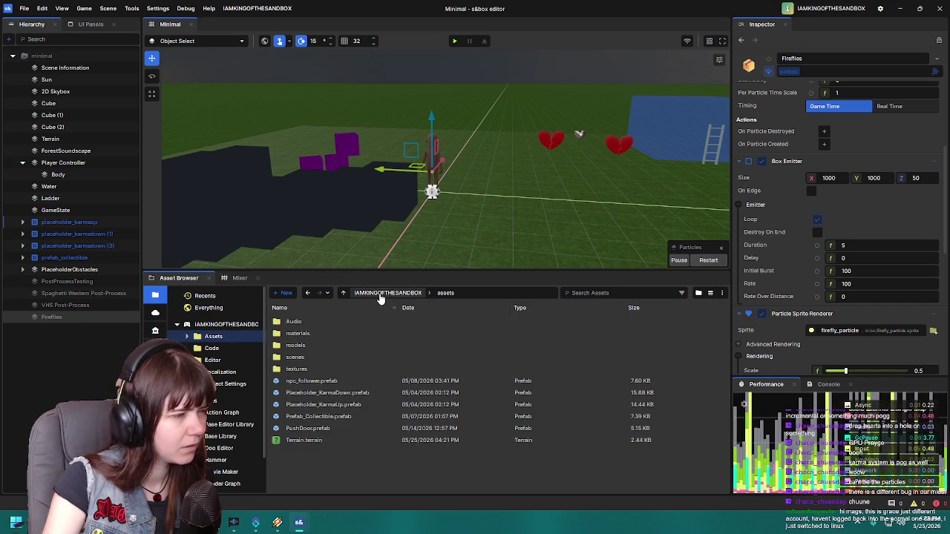
Step: Open environment.scene and replace its Fireflies with the Minimal version, enabled
{"action": "double_click", "coordinate": [303, 358]}
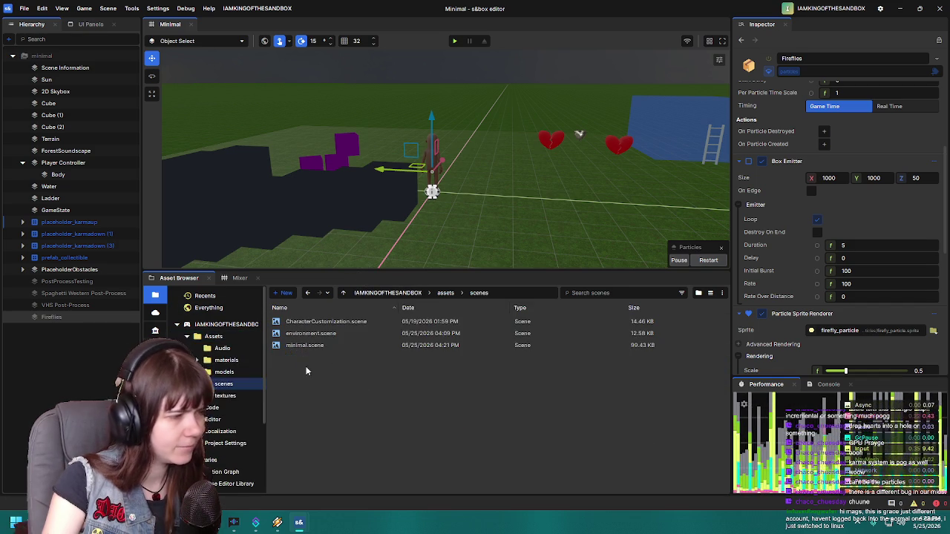
{"action": "double_click", "coordinate": [326, 335]}
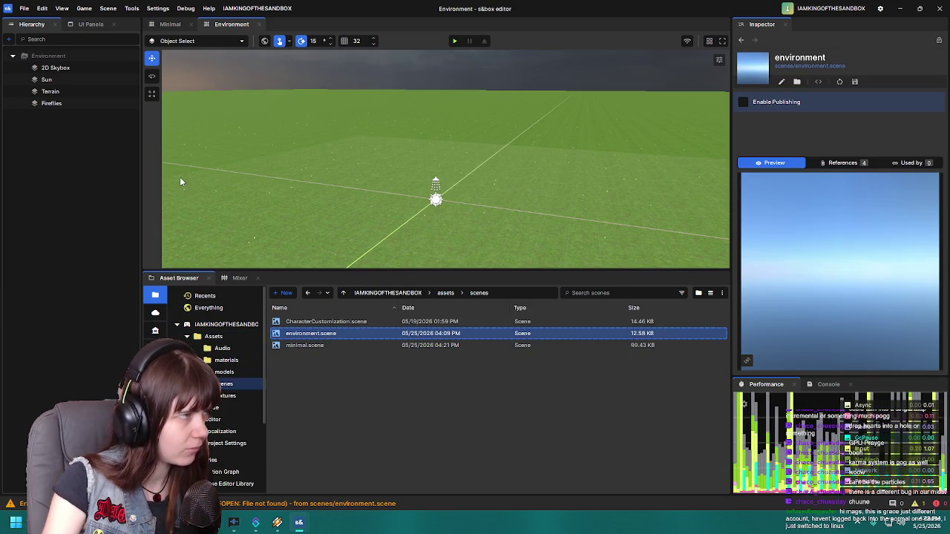
{"action": "left_click", "coordinate": [170, 24]}
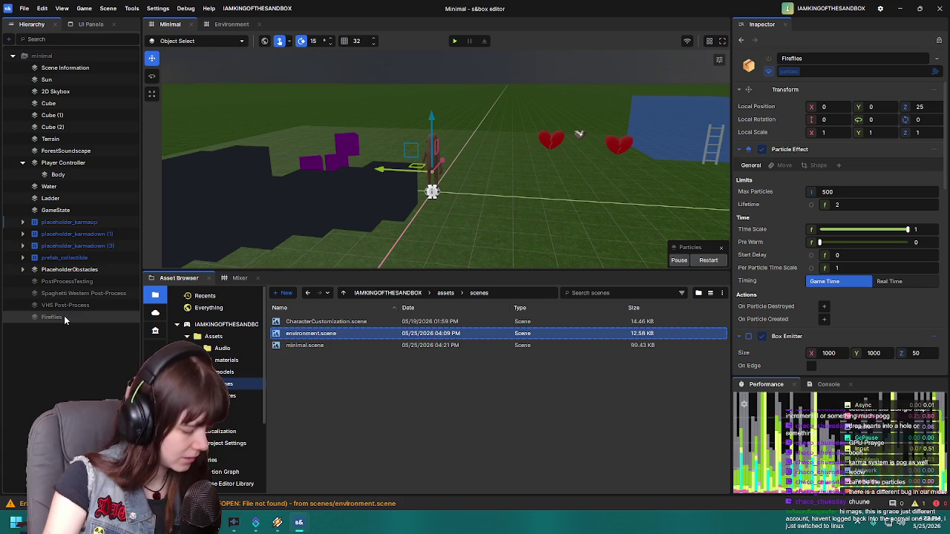
{"action": "left_click", "coordinate": [231, 24]}
{"action": "left_click", "coordinate": [78, 104]}
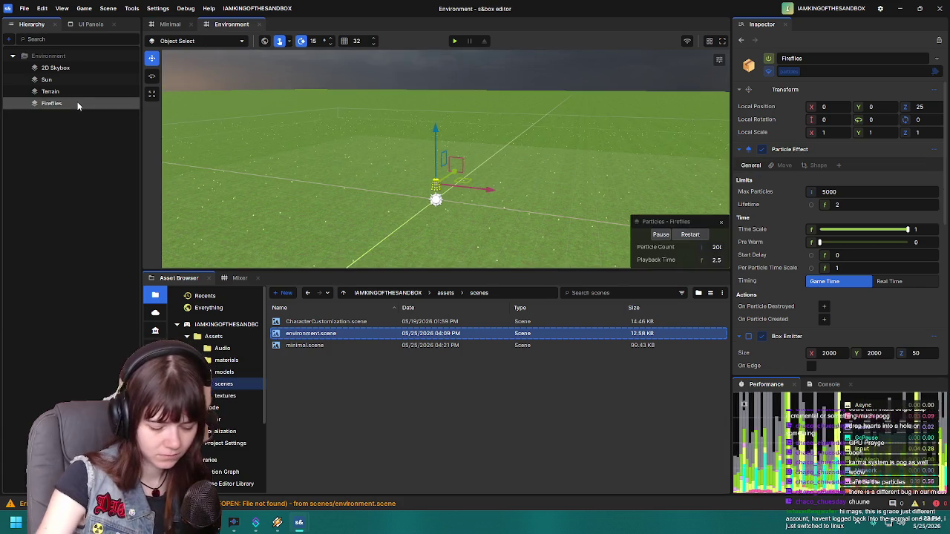
{"action": "key", "text": "ctrl+z"}
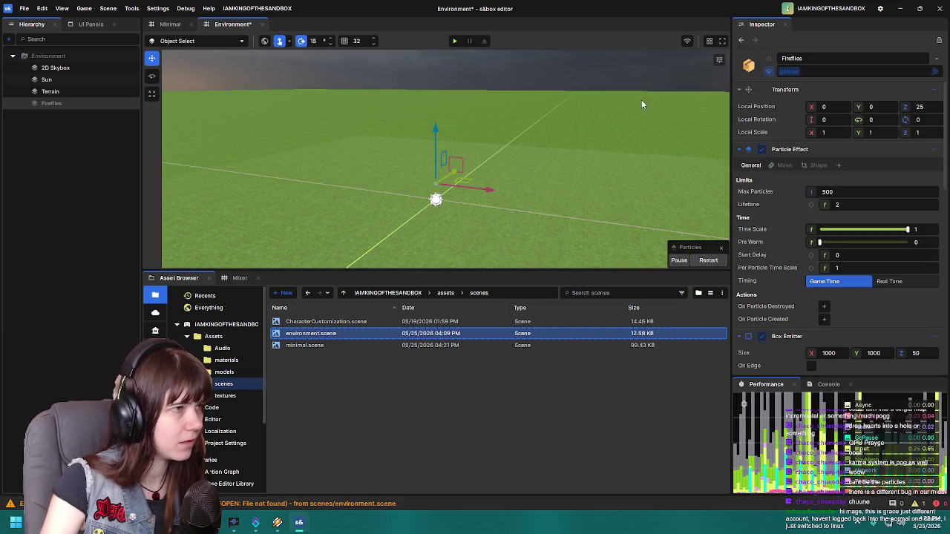
{"action": "left_click", "coordinate": [769, 58]}
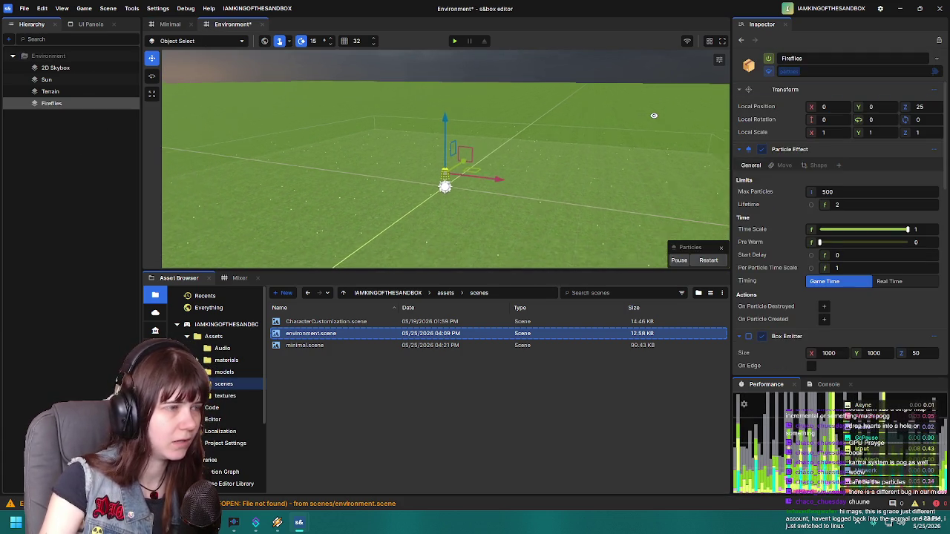
Step: Set the Sun's light colour to black #000000, then return to the Minimal scene
{"action": "left_click", "coordinate": [46, 79]}
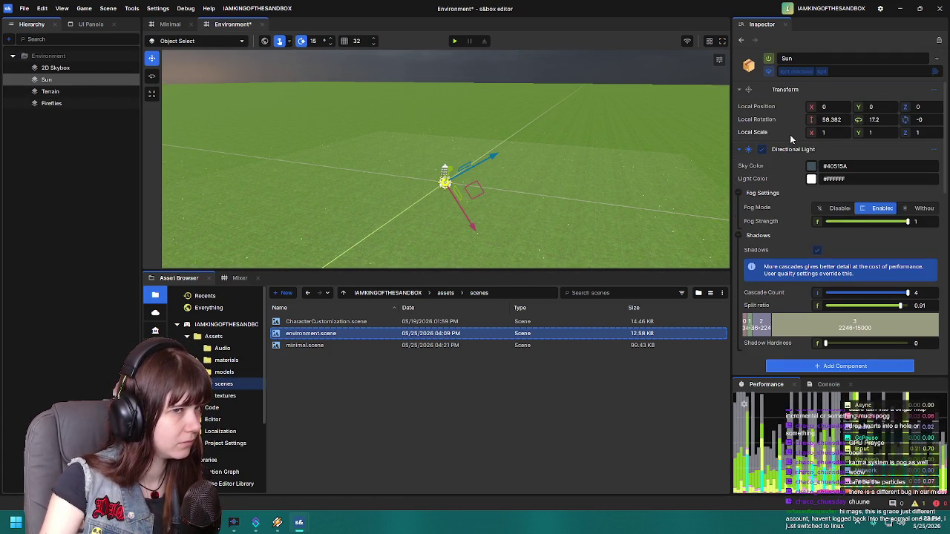
{"action": "left_click", "coordinate": [810, 180]}
{"action": "left_click_drag", "start_coordinate": [820, 276], "coordinate": [800, 305]}
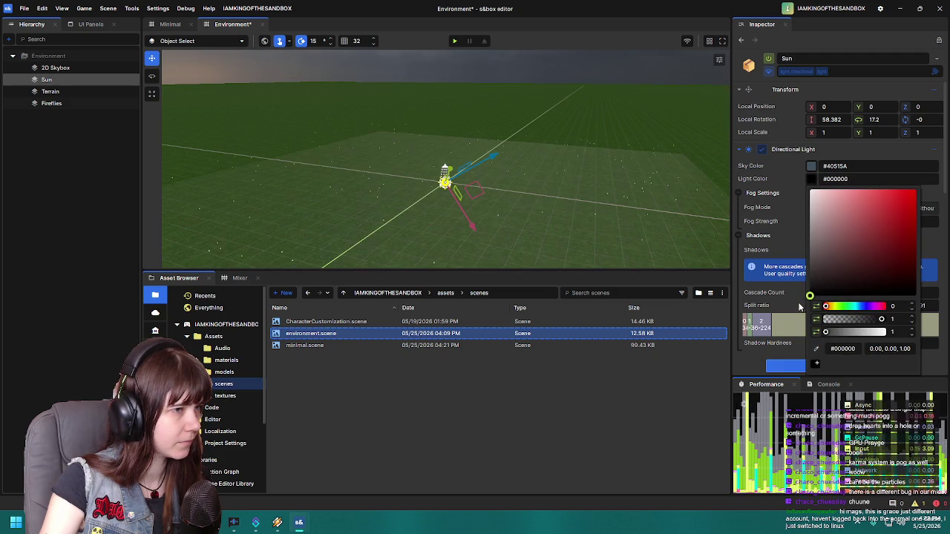
{"action": "left_click", "coordinate": [356, 212]}
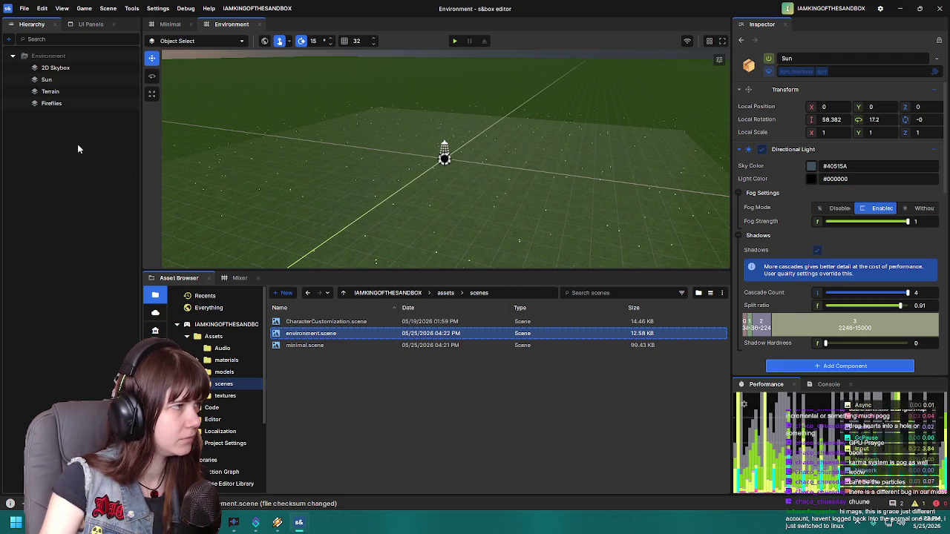
{"action": "left_click", "coordinate": [170, 25]}
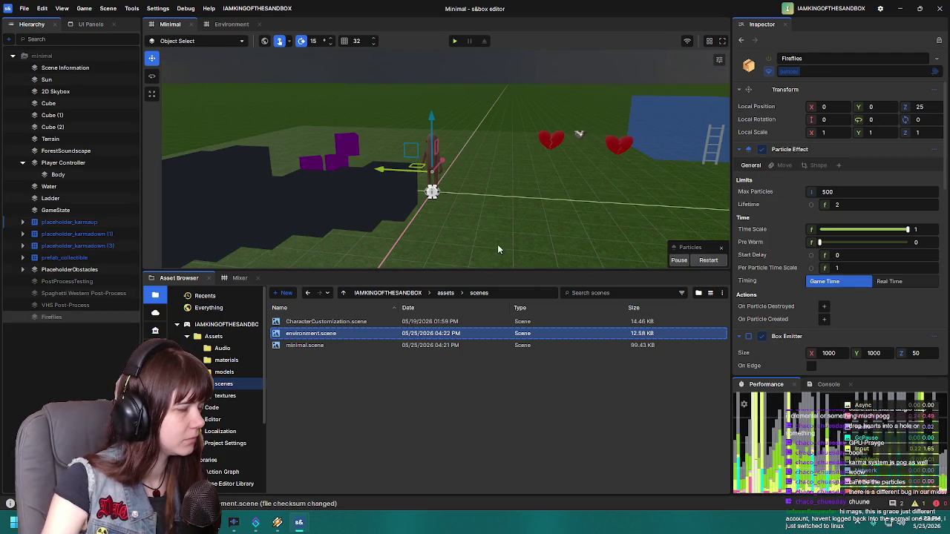
Step: Delete Fireflies from the Minimal scene and save it
{"action": "left_click", "coordinate": [83, 317]}
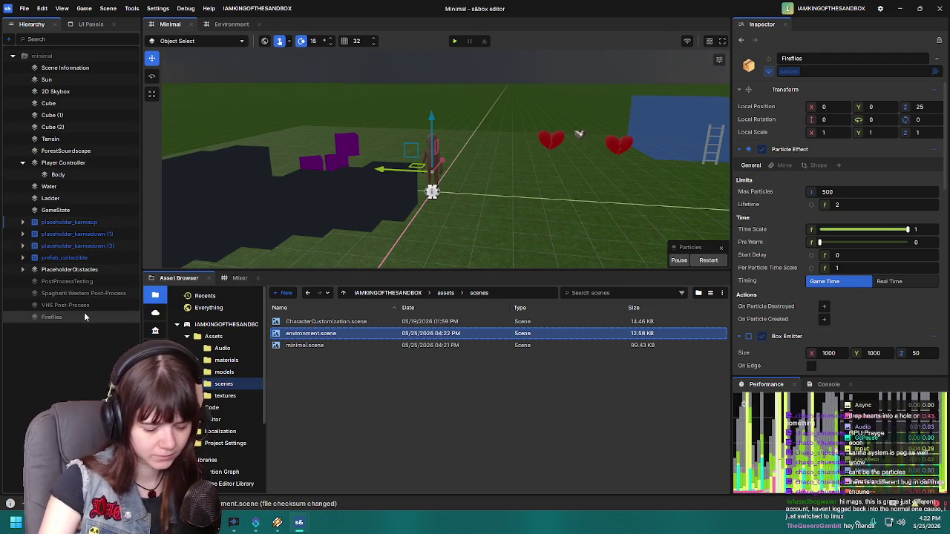
{"action": "key", "text": "Delete"}
{"action": "key", "text": "ctrl+s"}
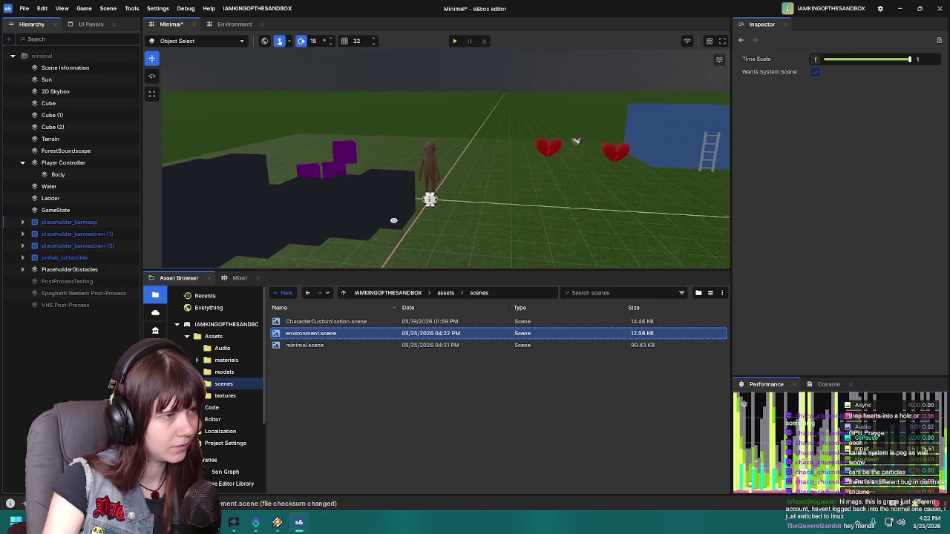
Step: Test-play the scene, then make the scene view taller
{"action": "left_click", "coordinate": [454, 42]}
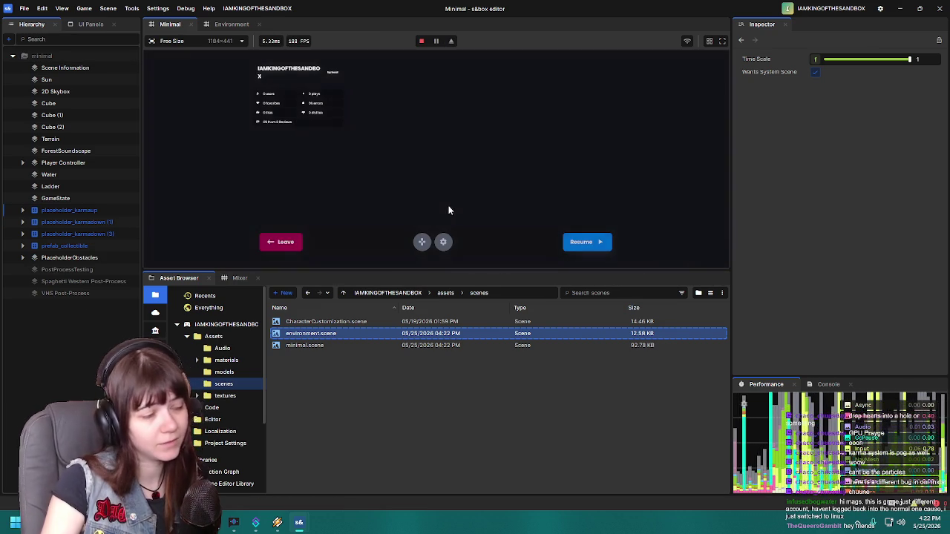
{"action": "left_click", "coordinate": [286, 243]}
{"action": "left_click_drag", "start_coordinate": [441, 272], "coordinate": [433, 380]}
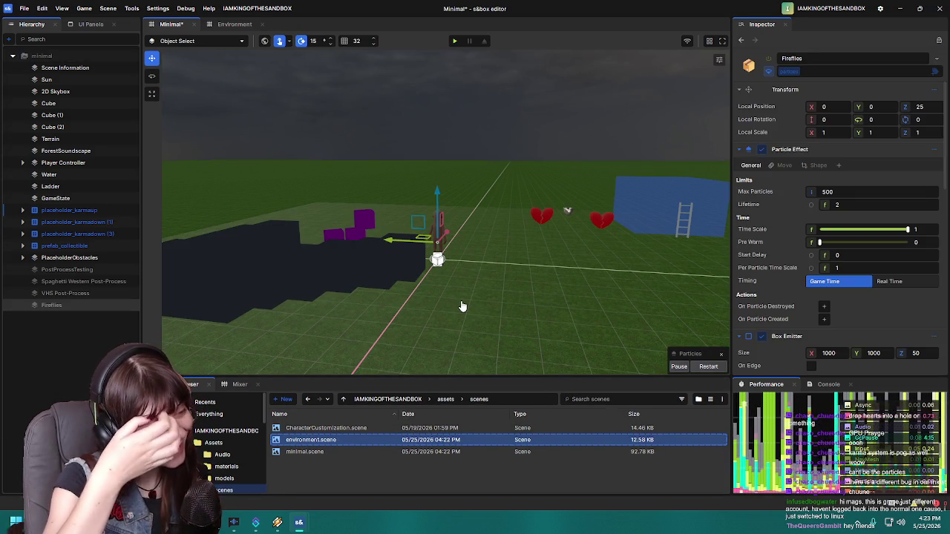
Step: Save the Minimal scene, test-play it, then enlarge the performance readout panel
{"action": "key", "text": "ctrl+s"}
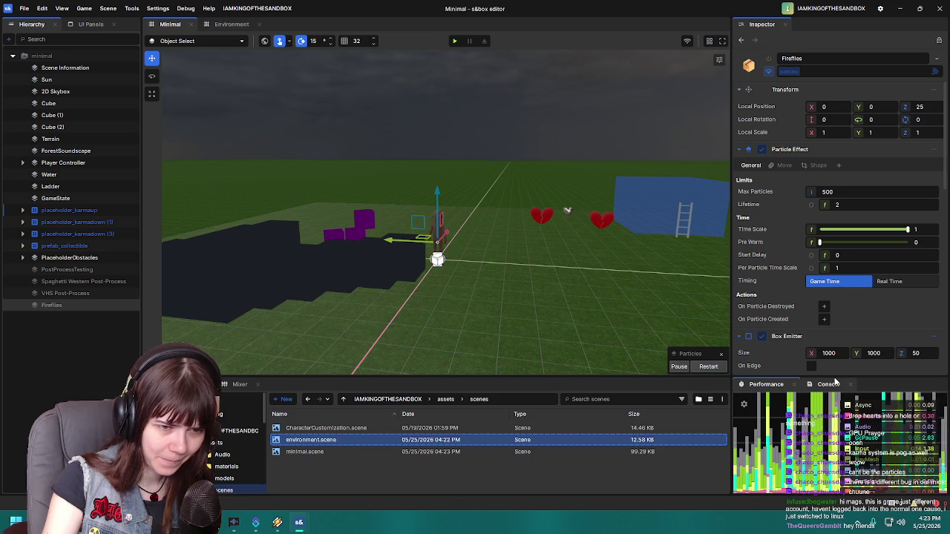
{"action": "left_click", "coordinate": [456, 41]}
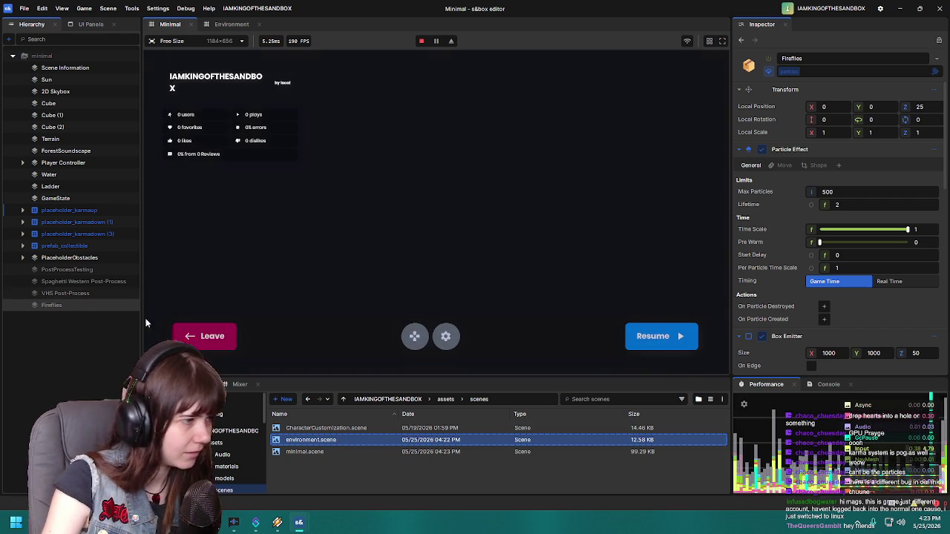
{"action": "left_click", "coordinate": [222, 335]}
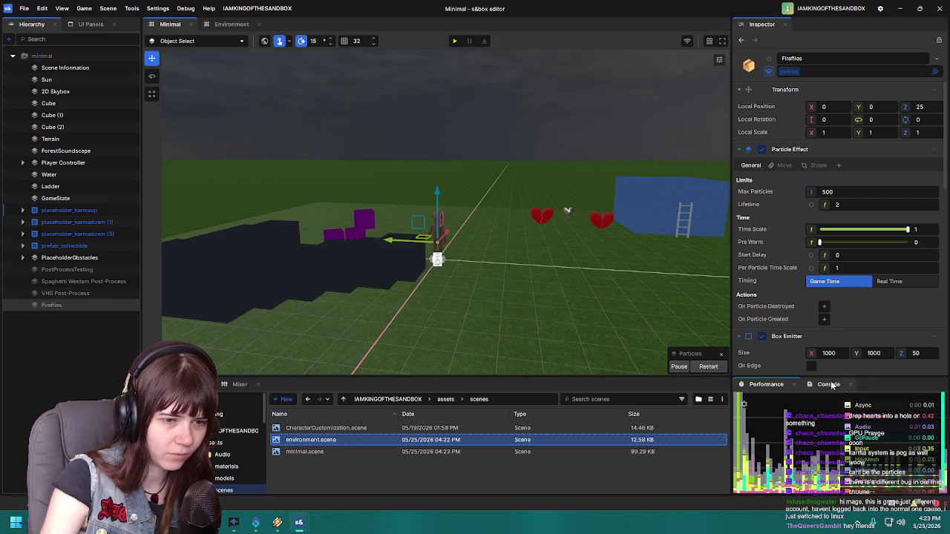
{"action": "mouse_move", "coordinate": [861, 377]}
{"action": "left_mouse_down"}
{"action": "mouse_move", "coordinate": [856, 279]}
{"action": "mouse_move", "coordinate": [882, 319]}
{"action": "left_mouse_up"}
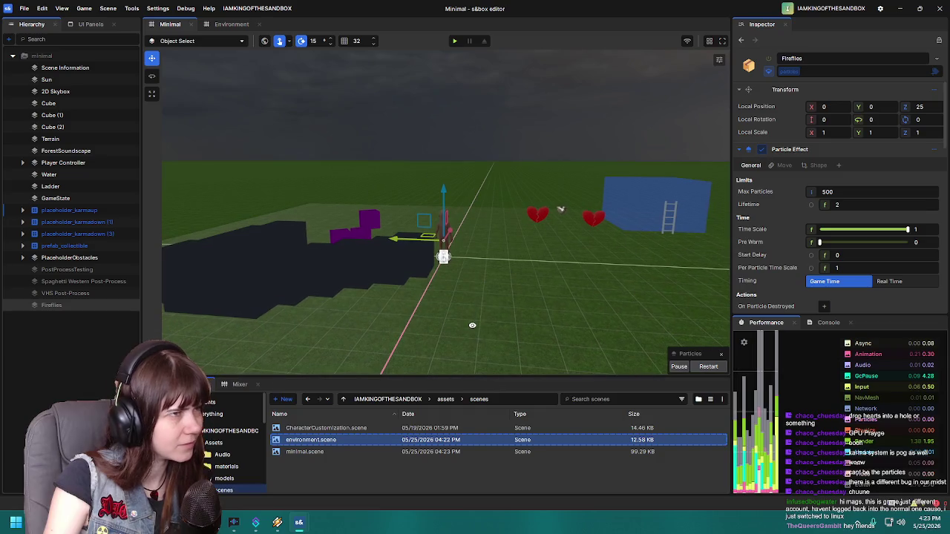
Step: Test-play the Minimal scene, leave back to editing, and select the Player Controller
{"action": "left_click", "coordinate": [455, 41]}
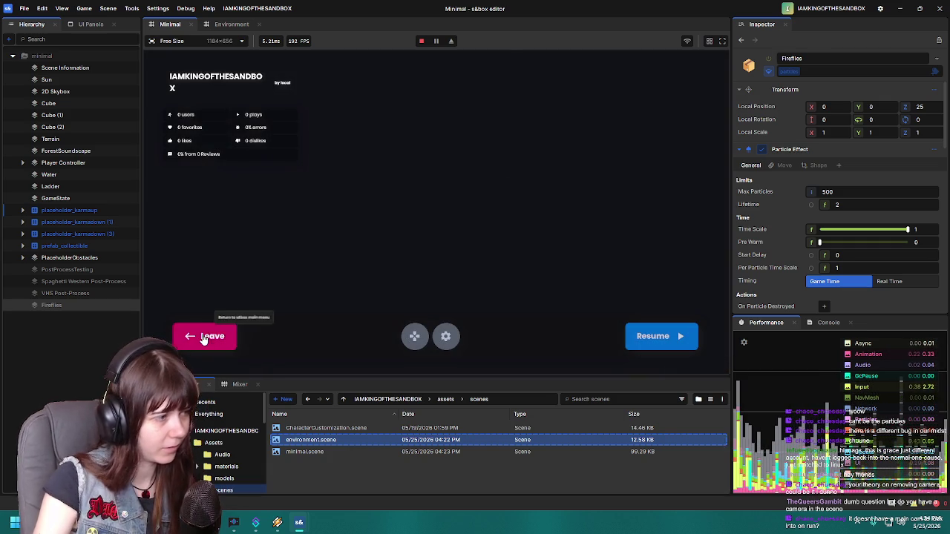
{"action": "left_click", "coordinate": [205, 336]}
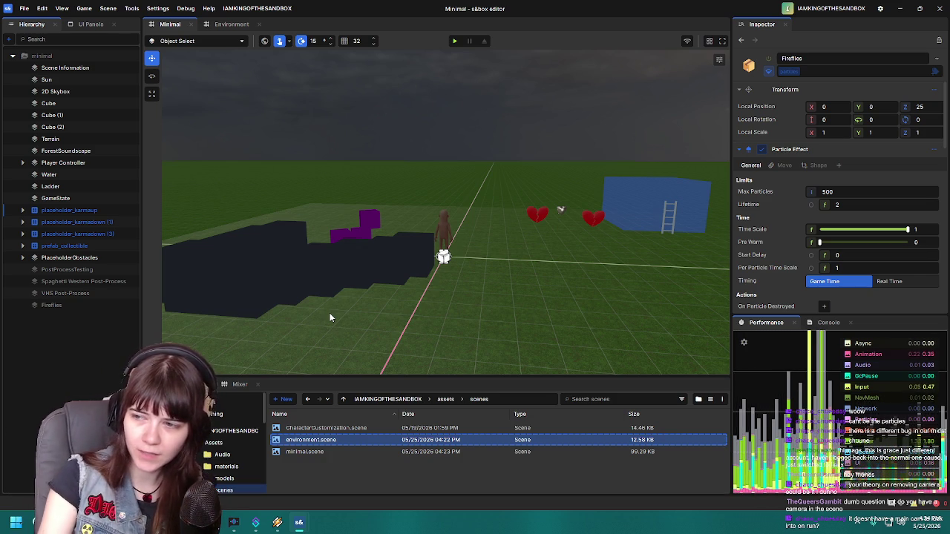
{"action": "right_click", "coordinate": [399, 288]}
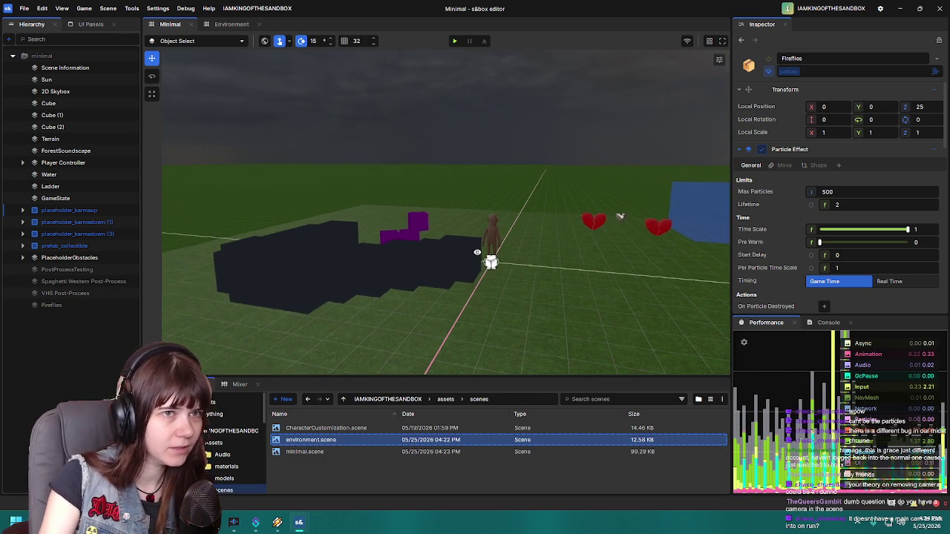
{"action": "key", "text": "s"}
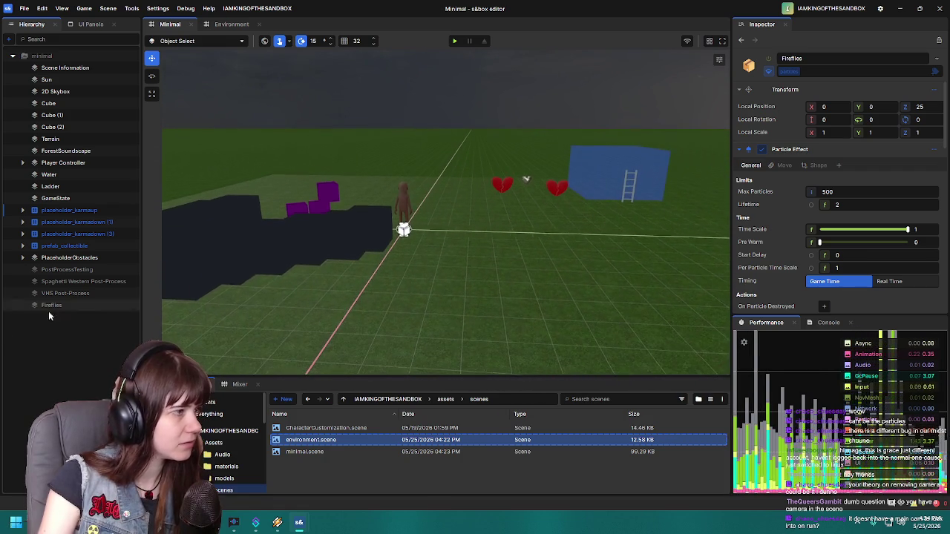
{"action": "right_click", "coordinate": [15, 340]}
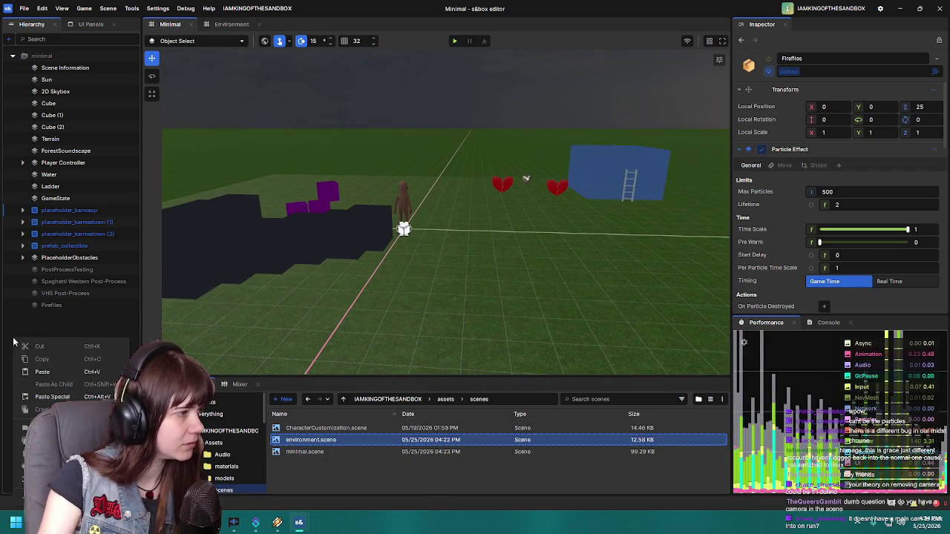
{"action": "left_click", "coordinate": [80, 163]}
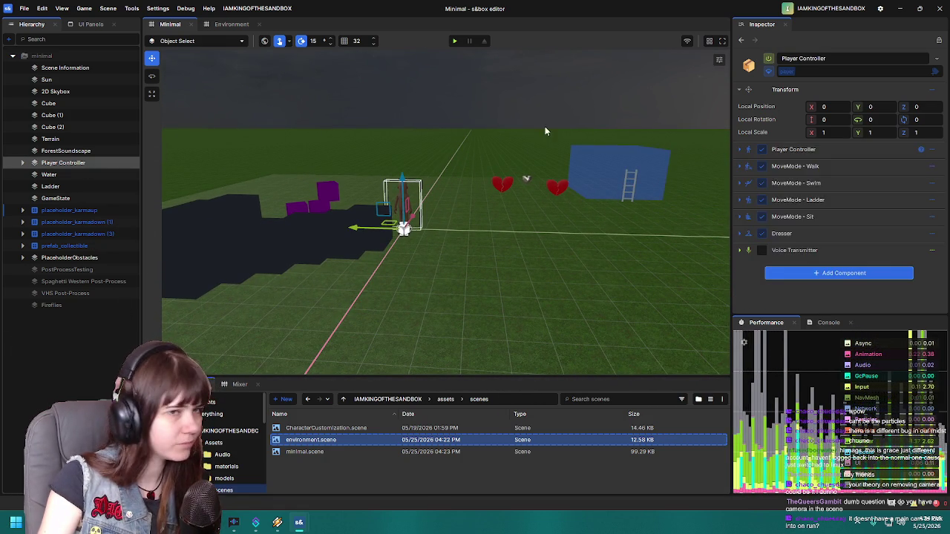
Step: Expand the Player Controller and check its camera toggle action, leaving it as View
{"action": "left_click", "coordinate": [22, 163]}
{"action": "left_click", "coordinate": [742, 150]}
{"action": "left_click", "coordinate": [798, 165]}
{"action": "scroll", "coordinate": [787, 232], "scroll_direction": "down", "scroll_amount": 1}
{"action": "left_click", "coordinate": [811, 214]}
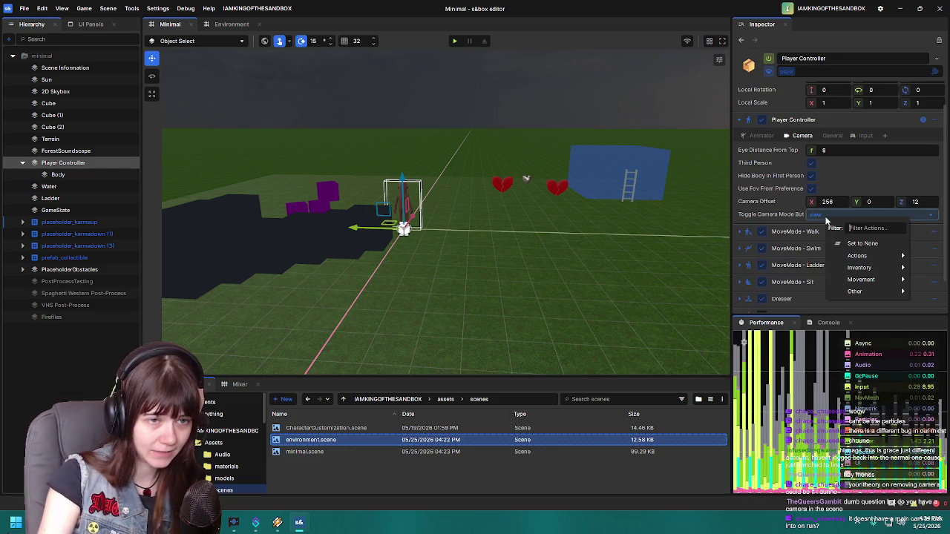
{"action": "left_click", "coordinate": [457, 490]}
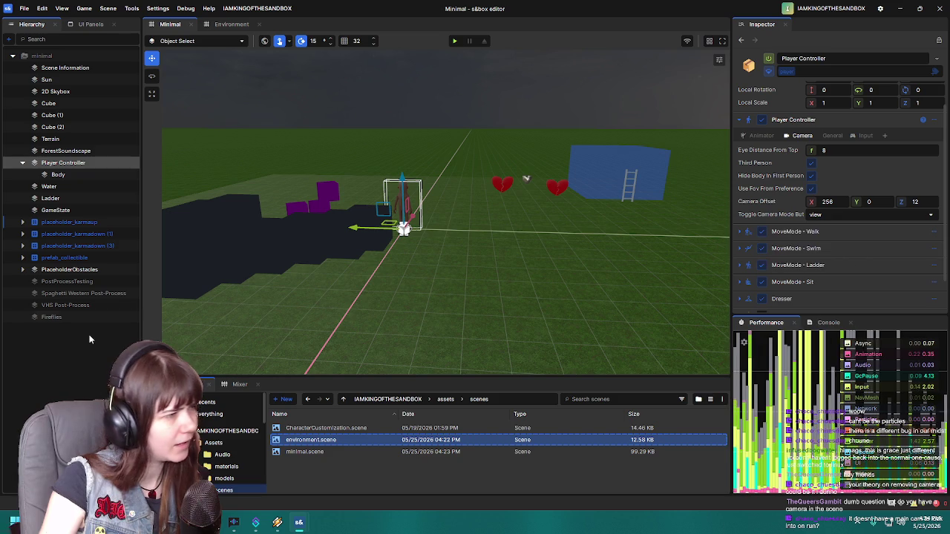
Step: Select Body, then Player Controller, and open the Hierarchy's object actions menu
{"action": "key", "text": "Down"}
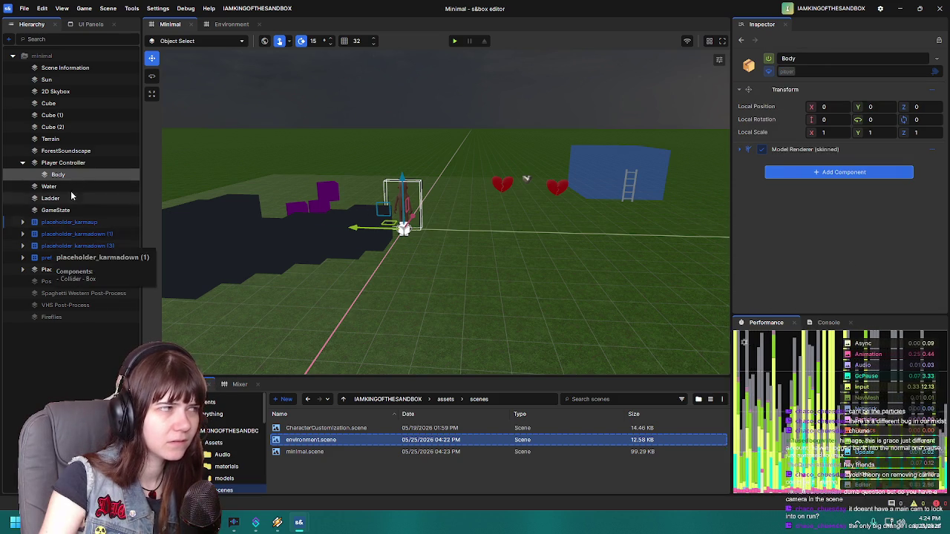
{"action": "left_click", "coordinate": [63, 162]}
{"action": "right_click", "coordinate": [48, 360]}
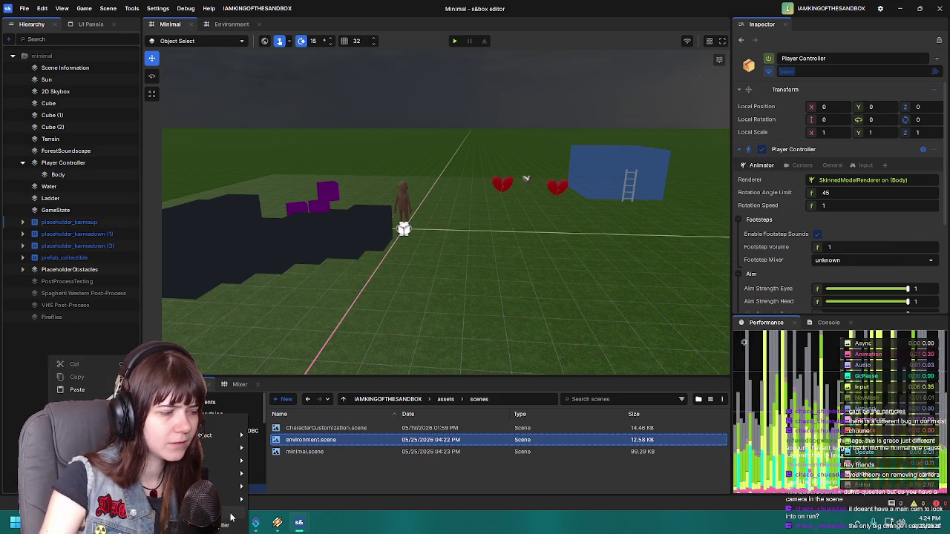
Step: Create a Camera and drag it beside the yellow cube to -307.011, 0, 69.299
{"action": "left_click", "coordinate": [230, 517]}
{"action": "mouse_move", "coordinate": [475, 299]}
{"action": "left_mouse_down"}
{"action": "mouse_move", "coordinate": [199, 290]}
{"action": "mouse_move", "coordinate": [596, 306]}
{"action": "left_mouse_up"}
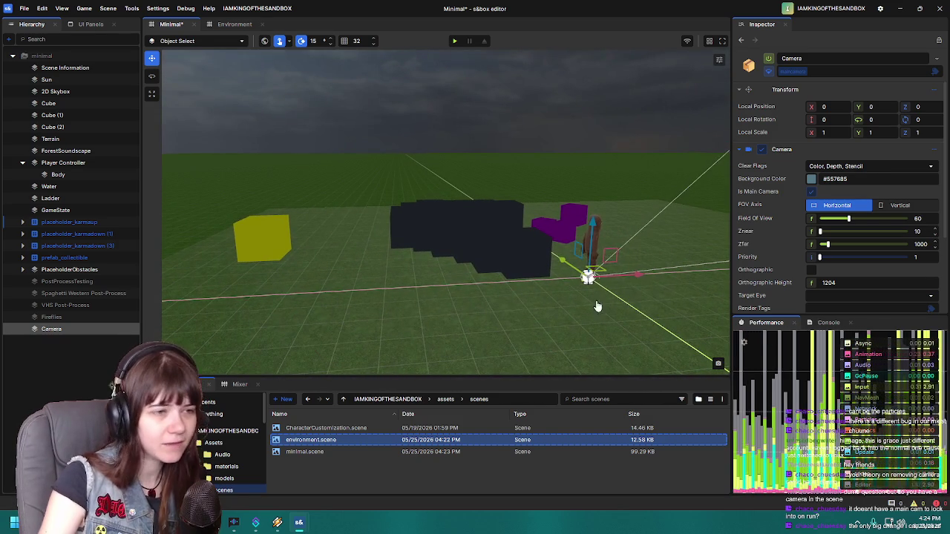
{"action": "mouse_move", "coordinate": [636, 277]}
{"action": "left_mouse_down"}
{"action": "mouse_move", "coordinate": [454, 289]}
{"action": "mouse_move", "coordinate": [356, 289]}
{"action": "mouse_move", "coordinate": [346, 280]}
{"action": "left_mouse_up"}
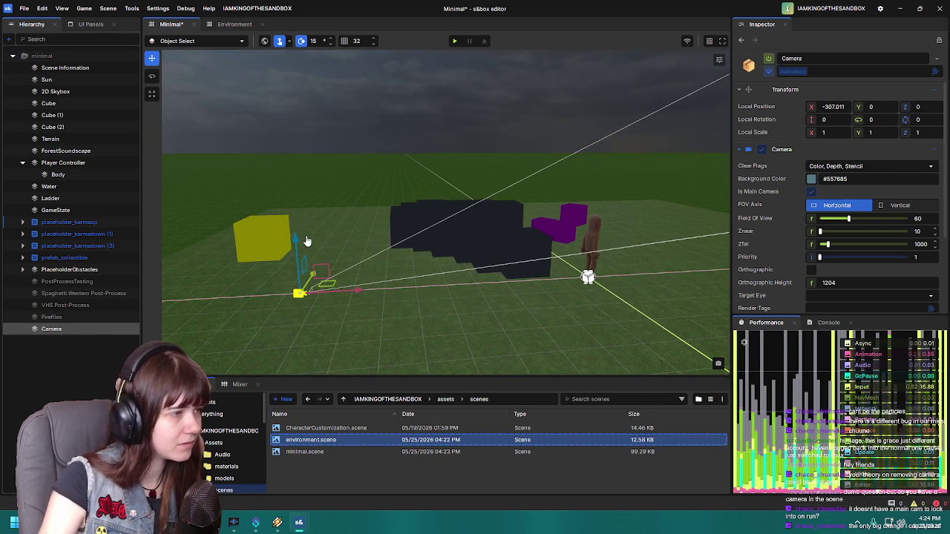
{"action": "left_click_drag", "start_coordinate": [297, 216], "coordinate": [297, 171]}
{"action": "mouse_move", "coordinate": [371, 282]}
{"action": "left_mouse_down"}
{"action": "mouse_move", "coordinate": [530, 275]}
{"action": "mouse_move", "coordinate": [646, 205]}
{"action": "left_mouse_up"}
{"action": "scroll", "coordinate": [445, 212], "scroll_direction": "down", "scroll_amount": 5}
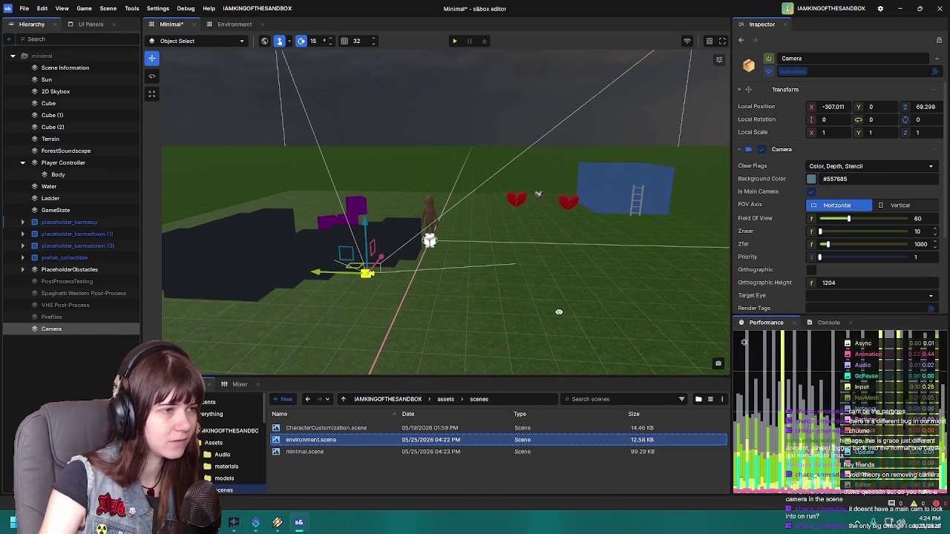
{"action": "mouse_move", "coordinate": [519, 294]}
{"action": "left_mouse_down"}
{"action": "mouse_move", "coordinate": [611, 255]}
{"action": "mouse_move", "coordinate": [558, 274]}
{"action": "mouse_move", "coordinate": [577, 296]}
{"action": "mouse_move", "coordinate": [466, 286]}
{"action": "left_mouse_up"}
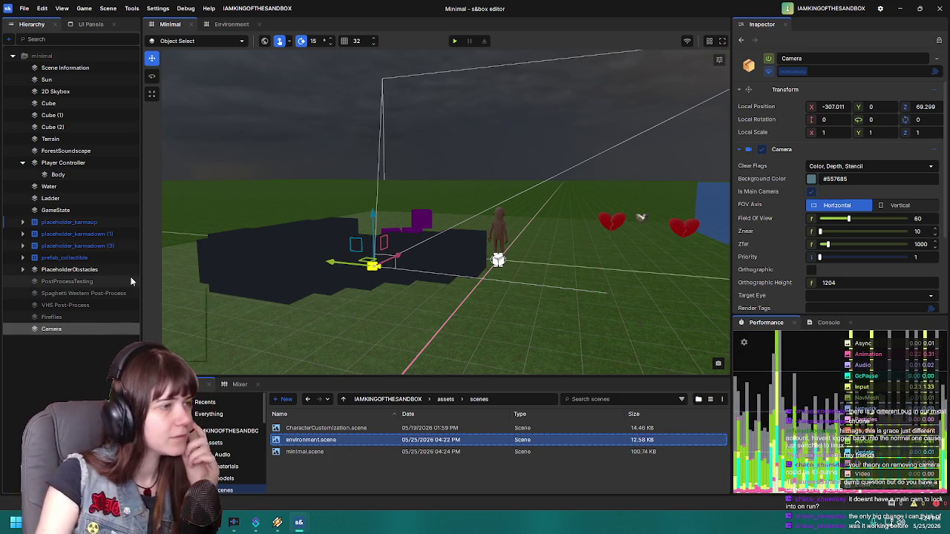
{"action": "left_click", "coordinate": [60, 356]}
{"action": "left_click", "coordinate": [69, 329]}
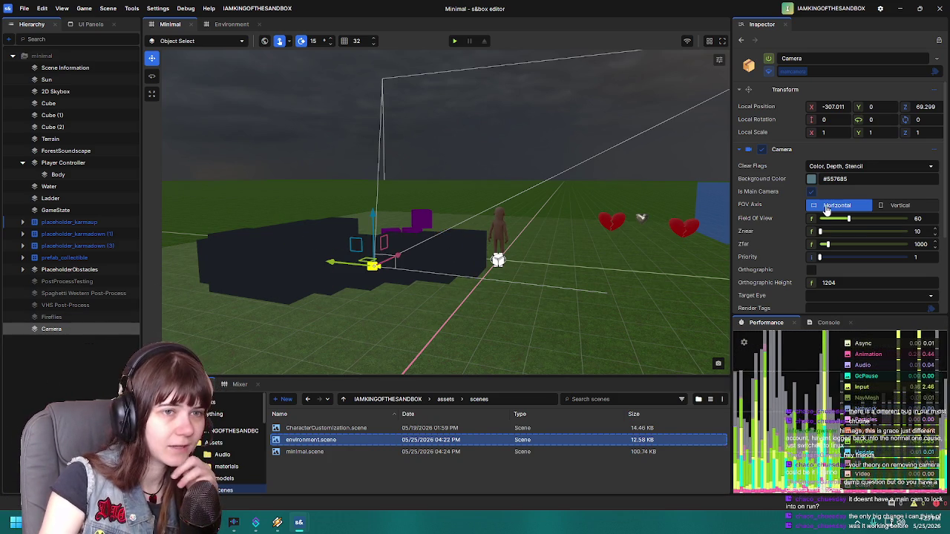
{"action": "scroll", "coordinate": [754, 228], "scroll_direction": "down", "scroll_amount": 3}
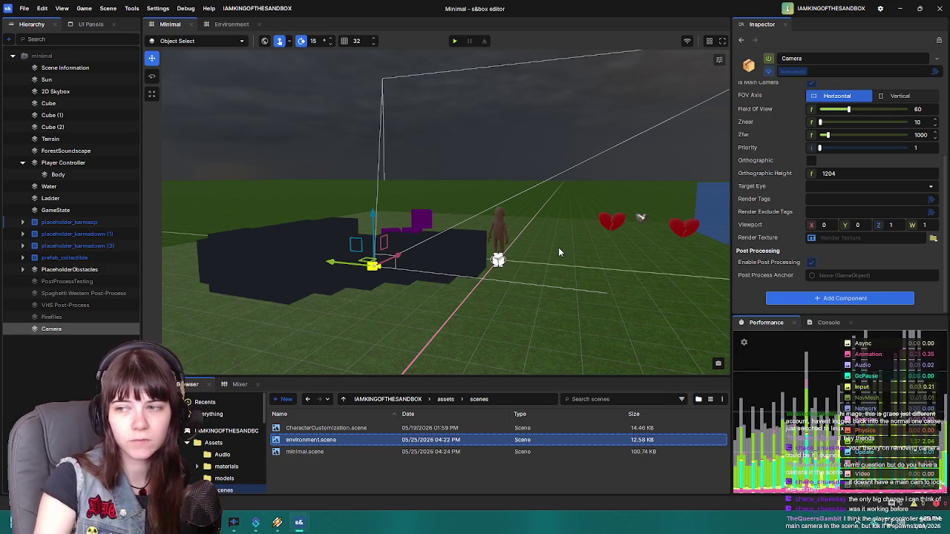
{"action": "mouse_move", "coordinate": [539, 250]}
{"action": "left_mouse_down"}
{"action": "mouse_move", "coordinate": [488, 308]}
{"action": "mouse_move", "coordinate": [615, 267]}
{"action": "mouse_move", "coordinate": [417, 272]}
{"action": "mouse_move", "coordinate": [425, 280]}
{"action": "mouse_move", "coordinate": [386, 260]}
{"action": "mouse_move", "coordinate": [332, 90]}
{"action": "left_mouse_up"}
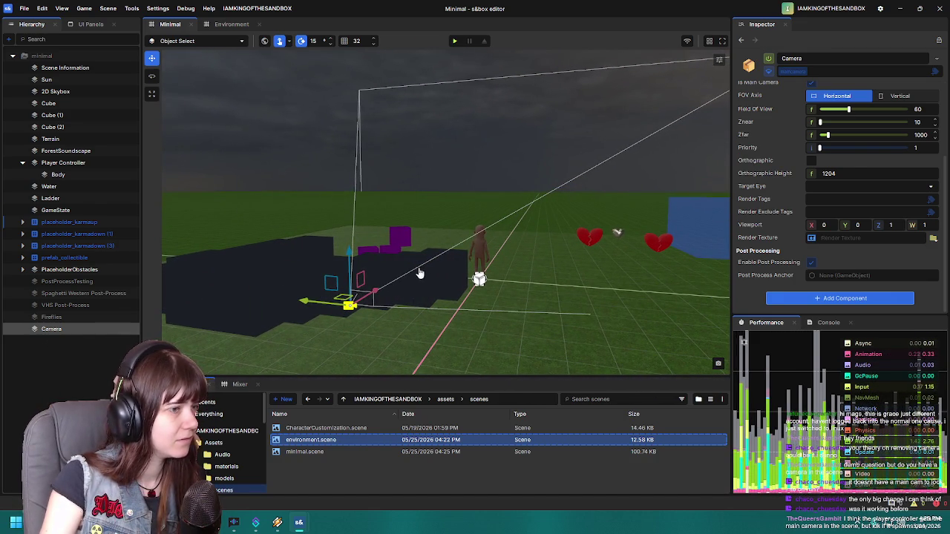
{"action": "key", "text": "F5"}
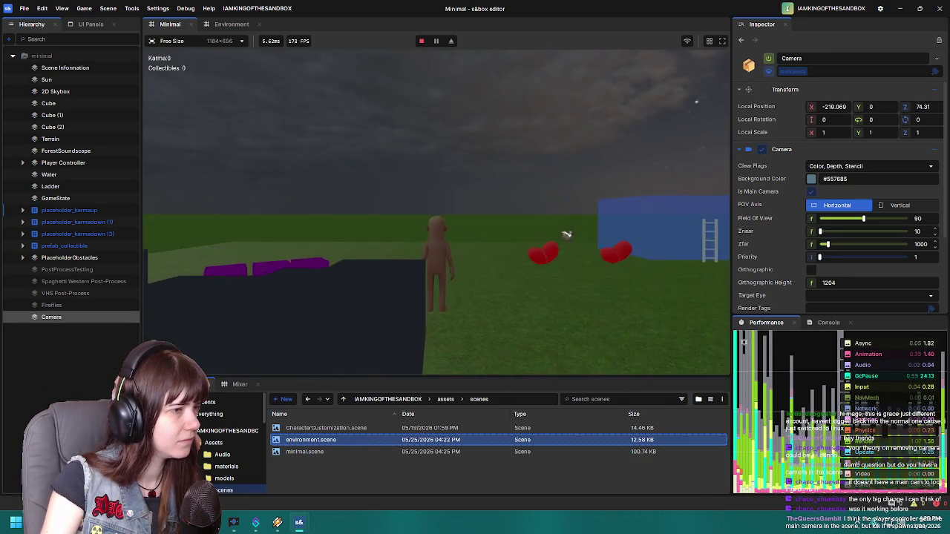
{"action": "key", "text": "Escape"}
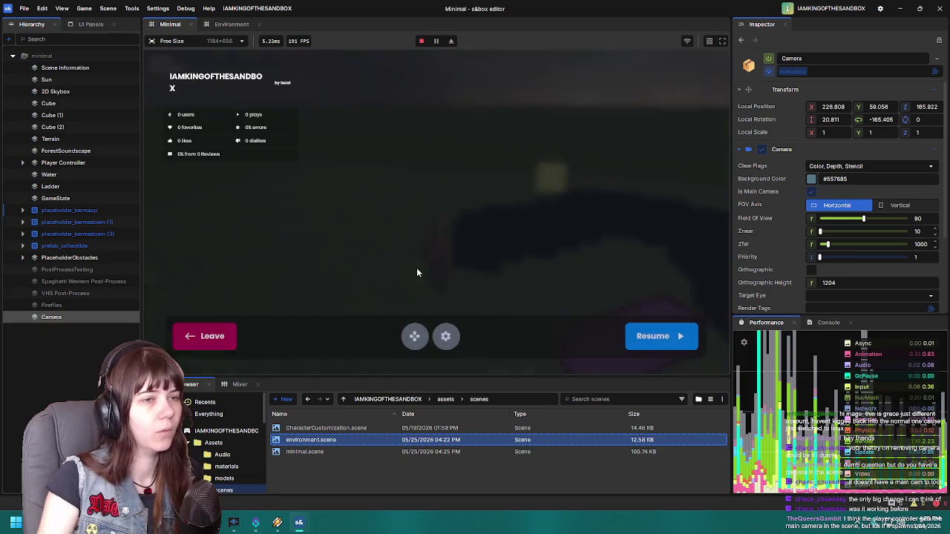
{"action": "left_click", "coordinate": [204, 333]}
{"action": "mouse_move", "coordinate": [416, 261]}
{"action": "left_mouse_down"}
{"action": "mouse_move", "coordinate": [419, 236]}
{"action": "mouse_move", "coordinate": [425, 246]}
{"action": "left_mouse_up"}
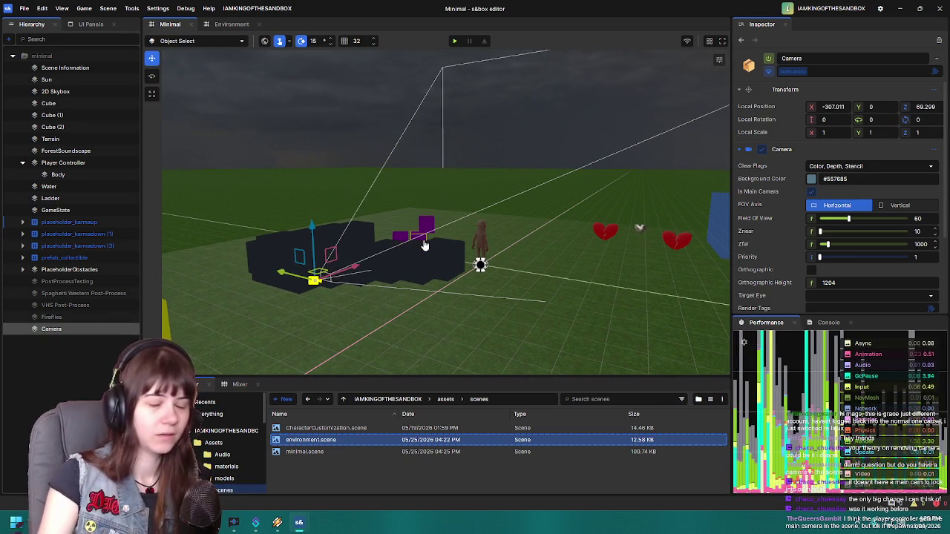
{"action": "left_click", "coordinate": [92, 318]}
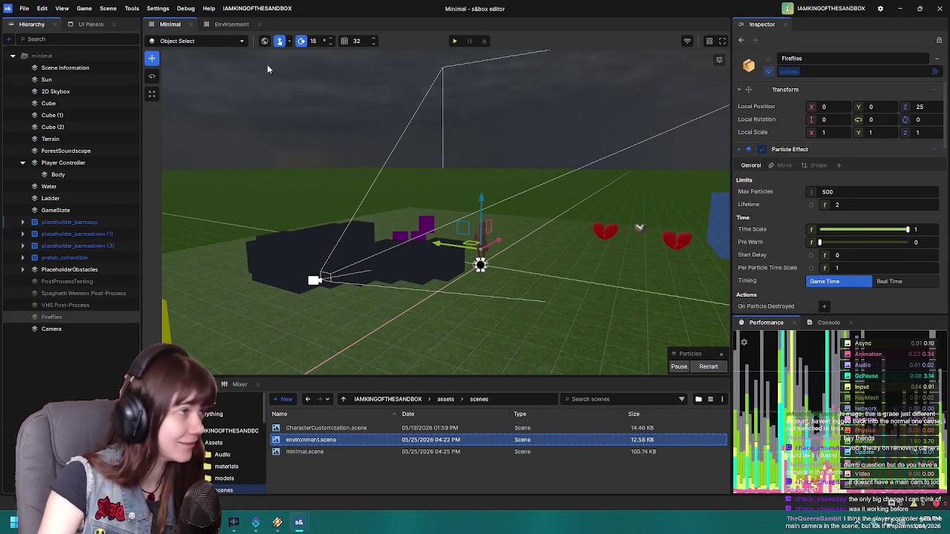
Step: Enable Fireflies, save Minimal, then play-test walking across the water toward the arch and leave
{"action": "left_click", "coordinate": [768, 57]}
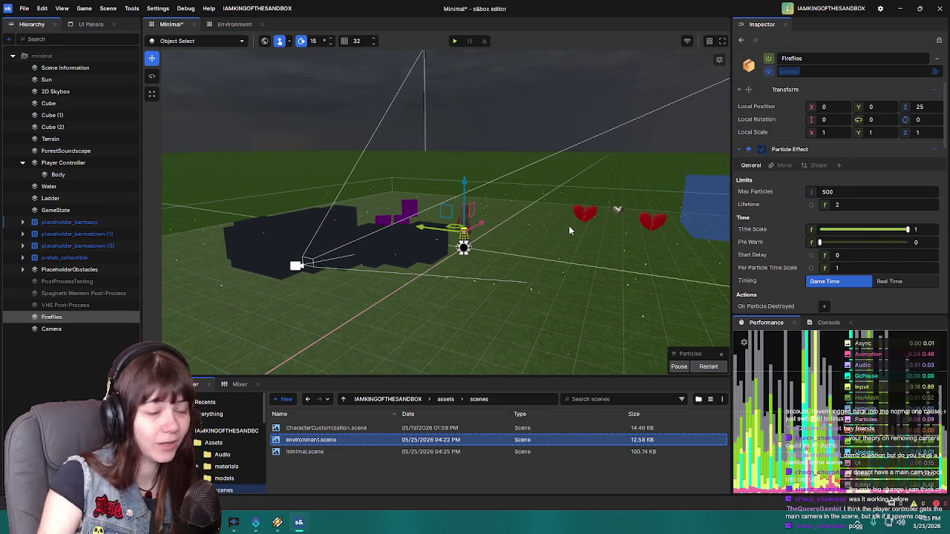
{"action": "key", "text": "ctrl+s"}
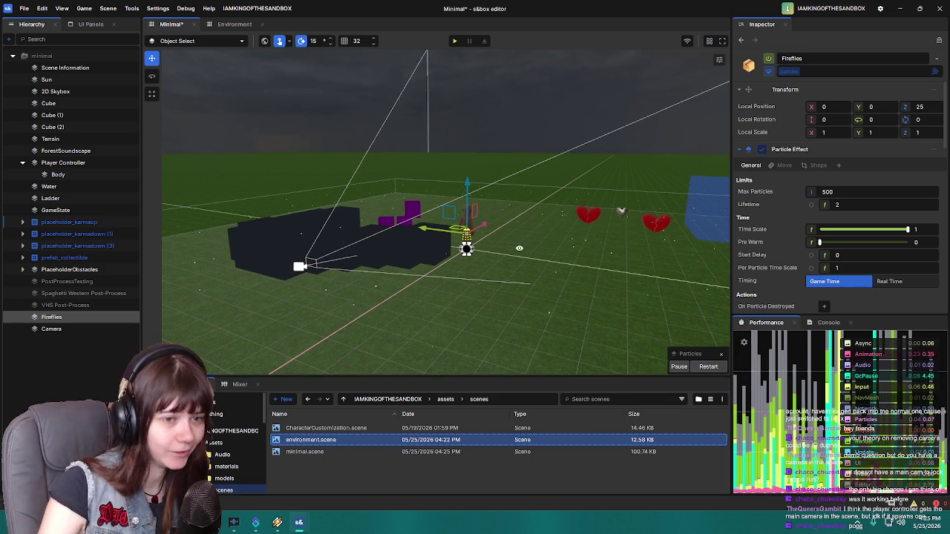
{"action": "left_click", "coordinate": [456, 42]}
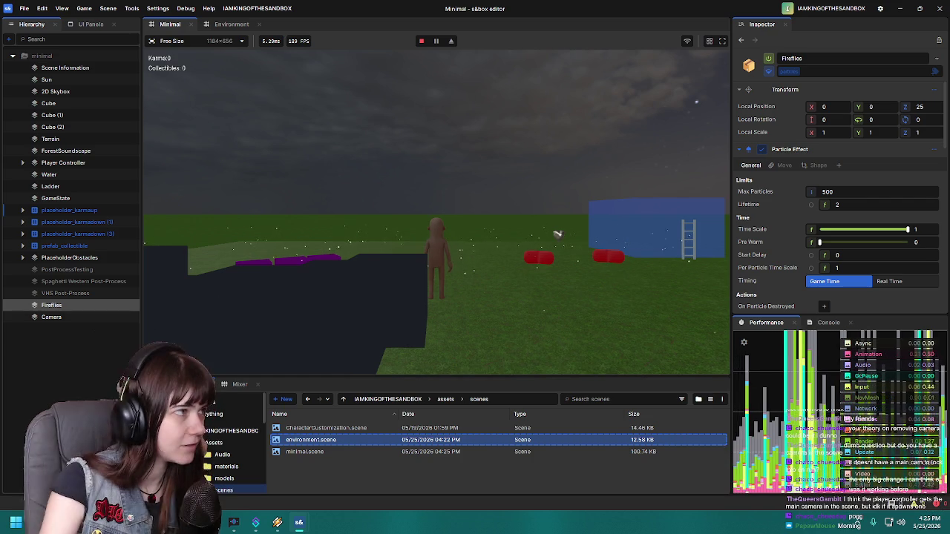
{"action": "key", "text": "w"}
{"action": "key", "text": "w"}
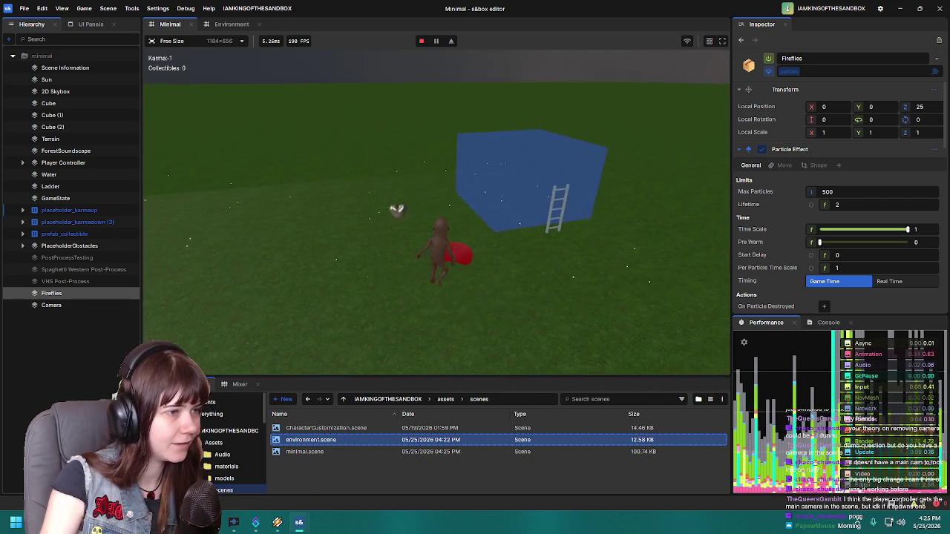
{"action": "key", "text": "w"}
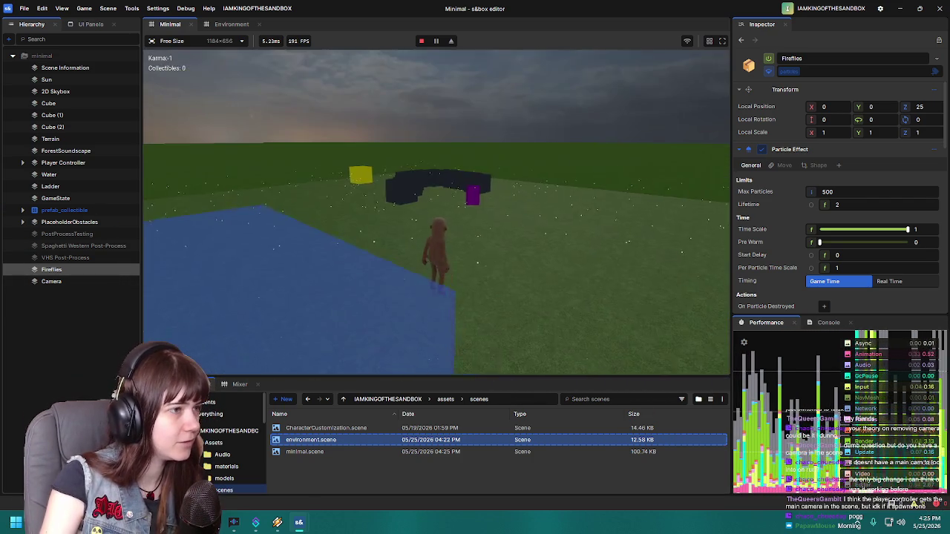
{"action": "key", "text": "w"}
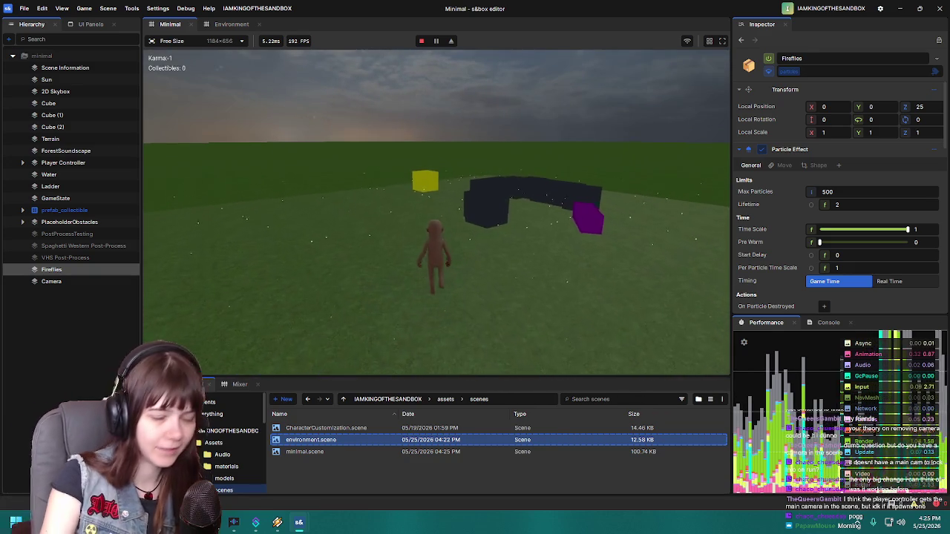
{"action": "key", "text": "w"}
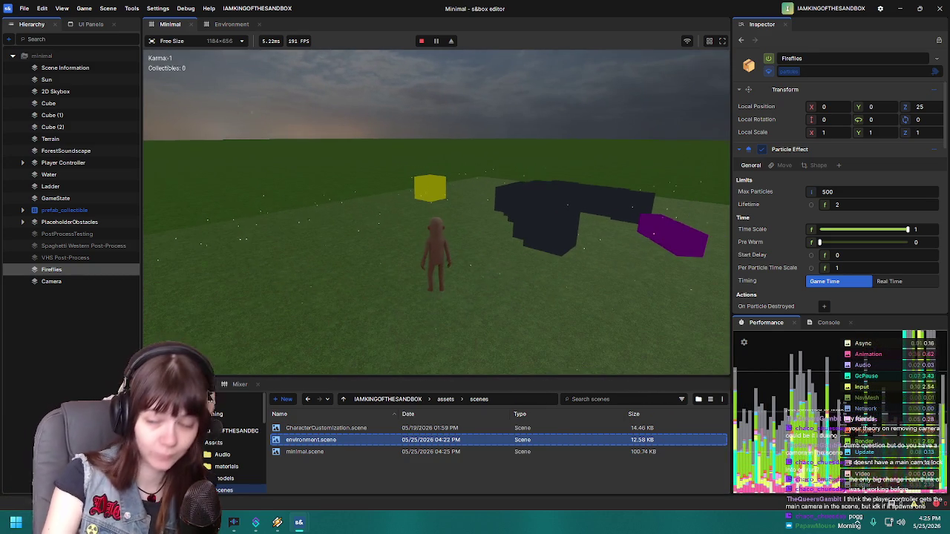
{"action": "key", "text": "d"}
{"action": "key", "text": "w"}
{"action": "key", "text": "s"}
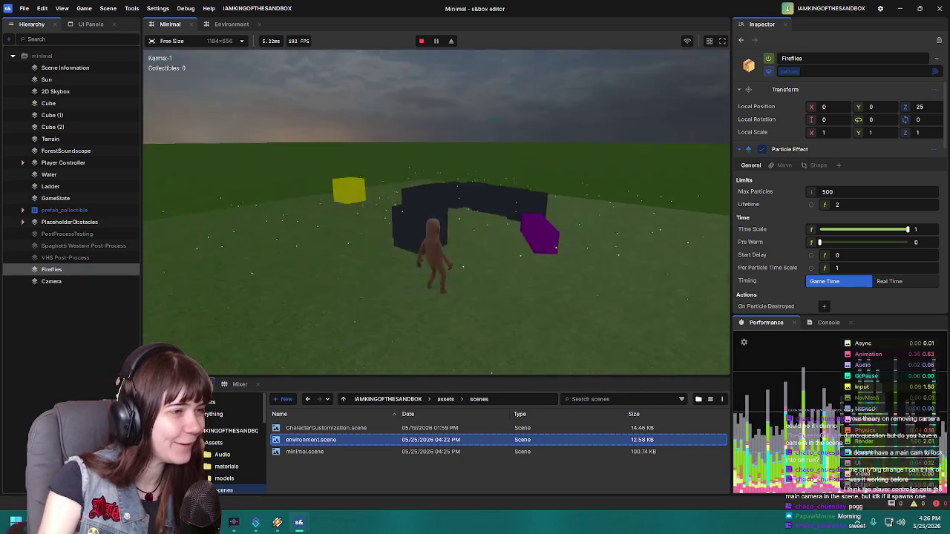
{"action": "key", "text": "Escape"}
{"action": "left_click", "coordinate": [187, 331]}
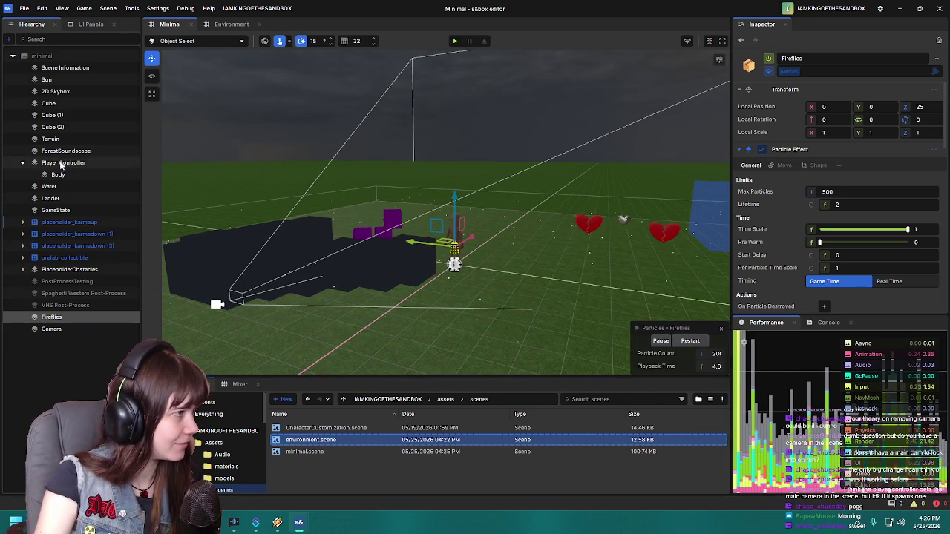
Step: Check the Player Controller's camera settings, then collapse and deselect it
{"action": "left_click", "coordinate": [63, 163]}
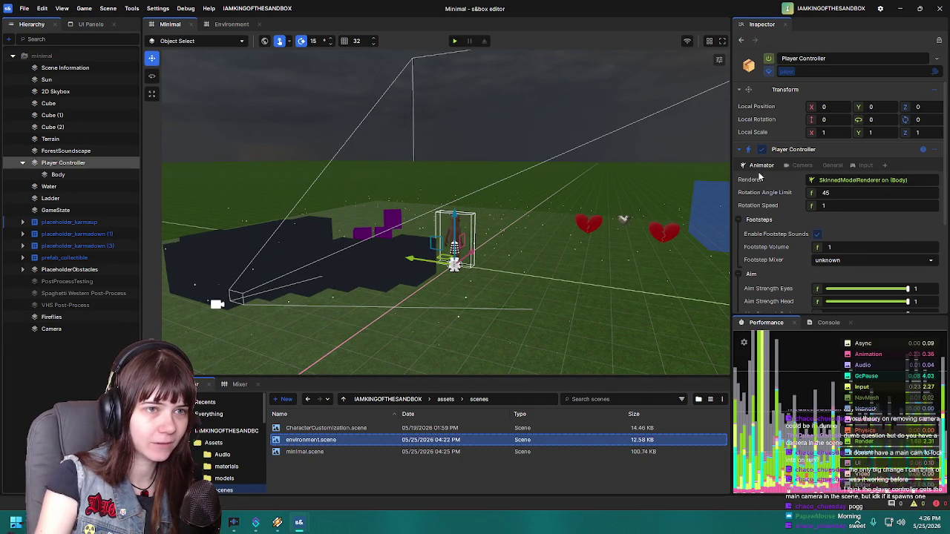
{"action": "left_click", "coordinate": [801, 165]}
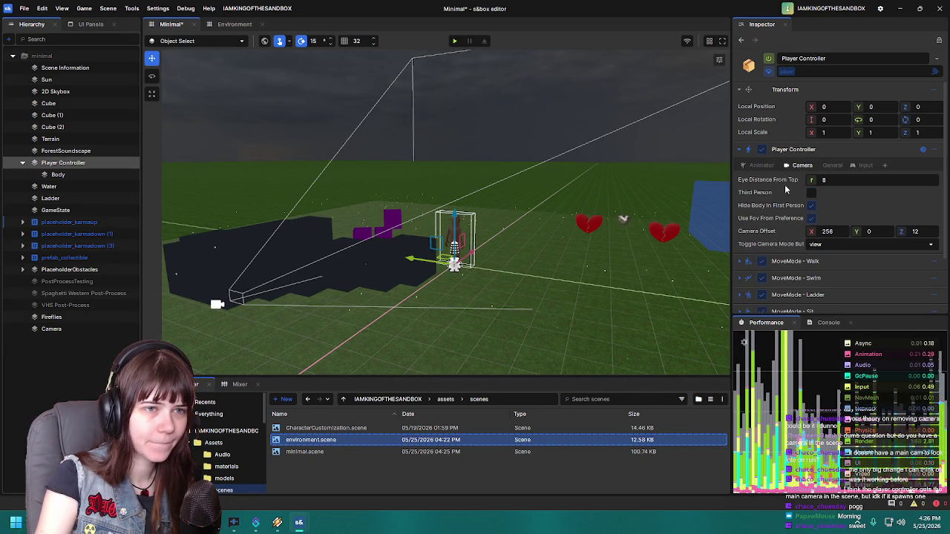
{"action": "left_click", "coordinate": [22, 162]}
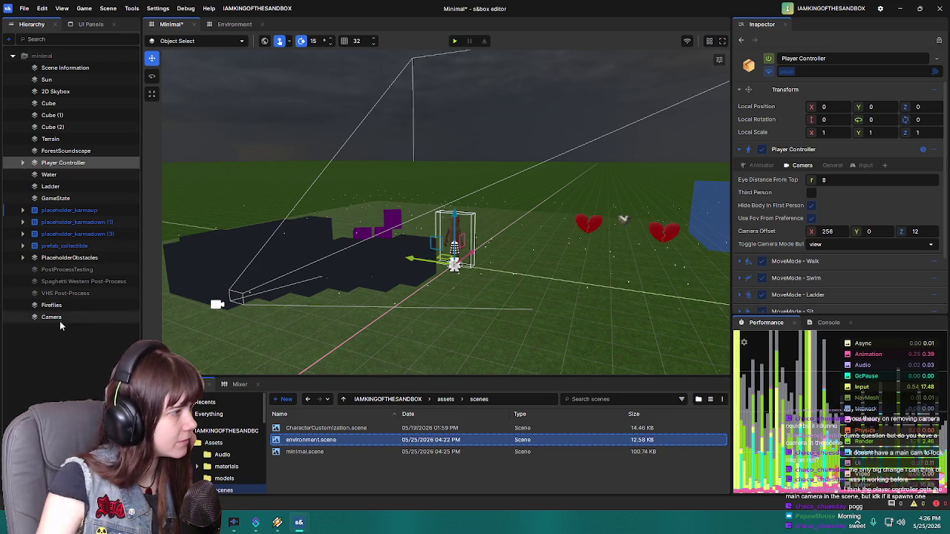
{"action": "left_click", "coordinate": [66, 348]}
Step: Set the Fireflies' Particle Light Ratio to 1 and save the scene
{"action": "left_click", "coordinate": [55, 306]}
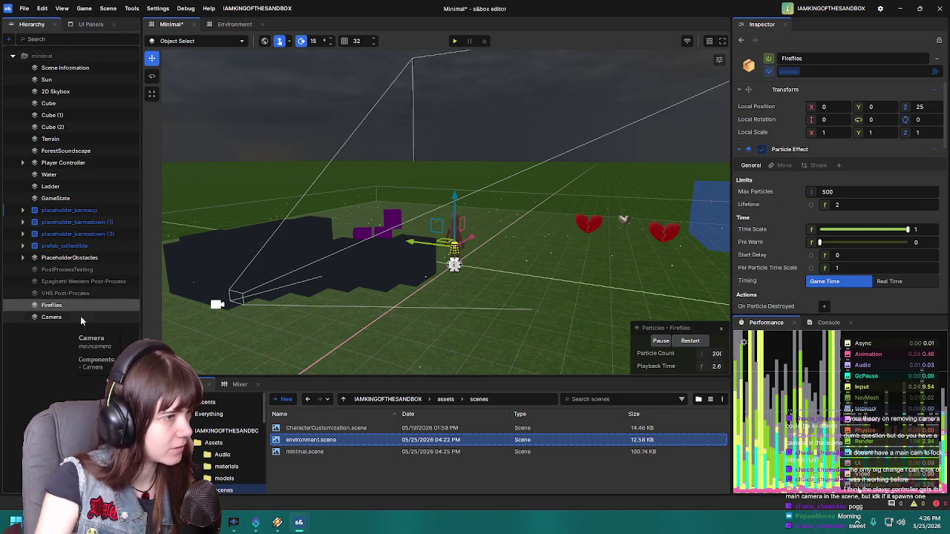
{"action": "scroll", "coordinate": [787, 245], "scroll_direction": "down", "scroll_amount": 10}
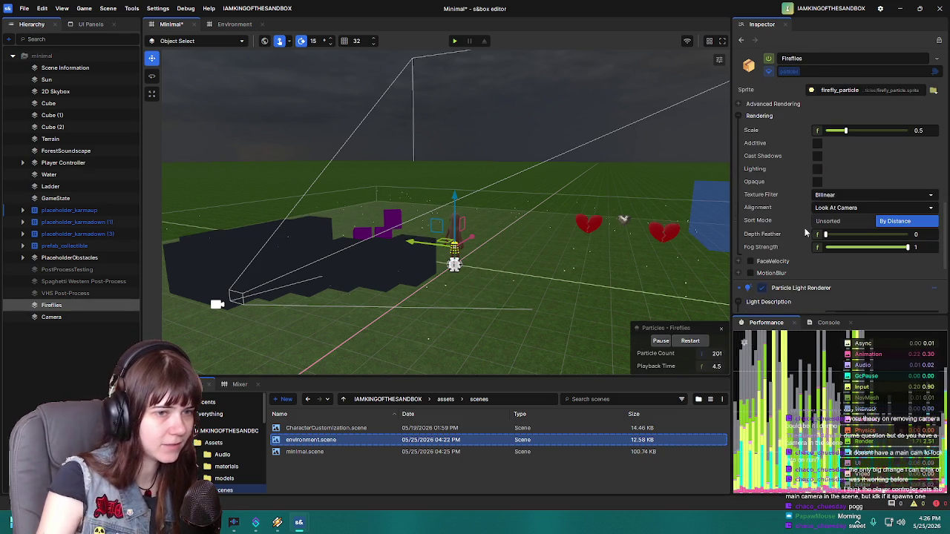
{"action": "scroll", "coordinate": [797, 233], "scroll_direction": "down", "scroll_amount": 5}
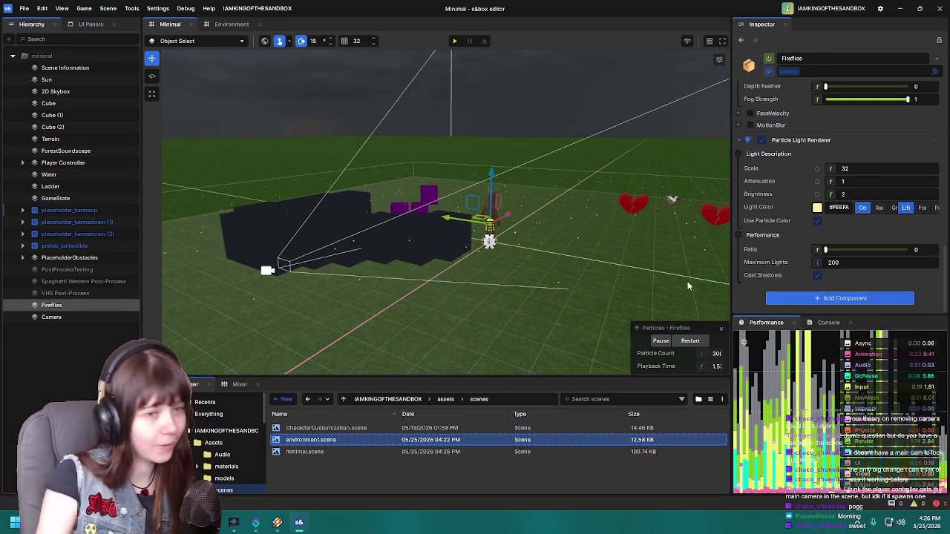
{"action": "left_click_drag", "start_coordinate": [826, 251], "coordinate": [909, 251]}
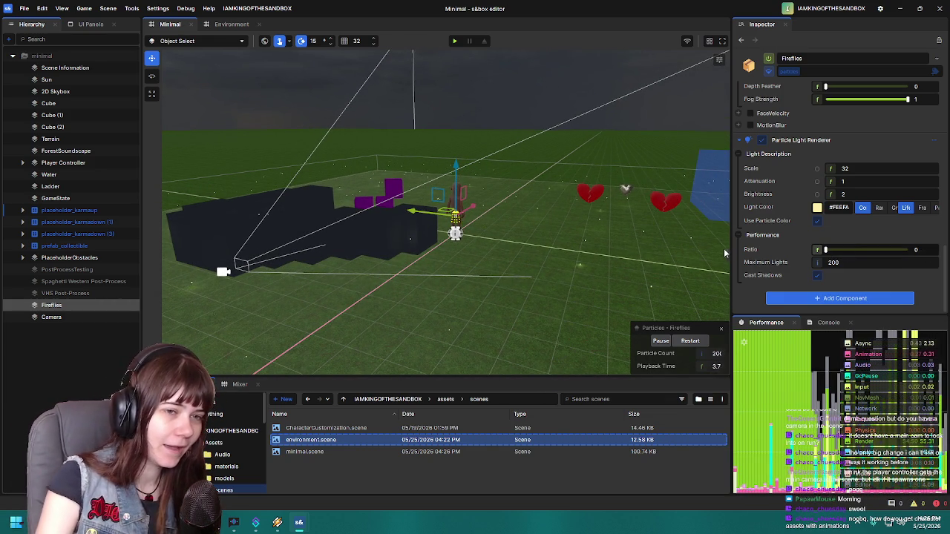
{"action": "key", "text": "ctrl+s"}
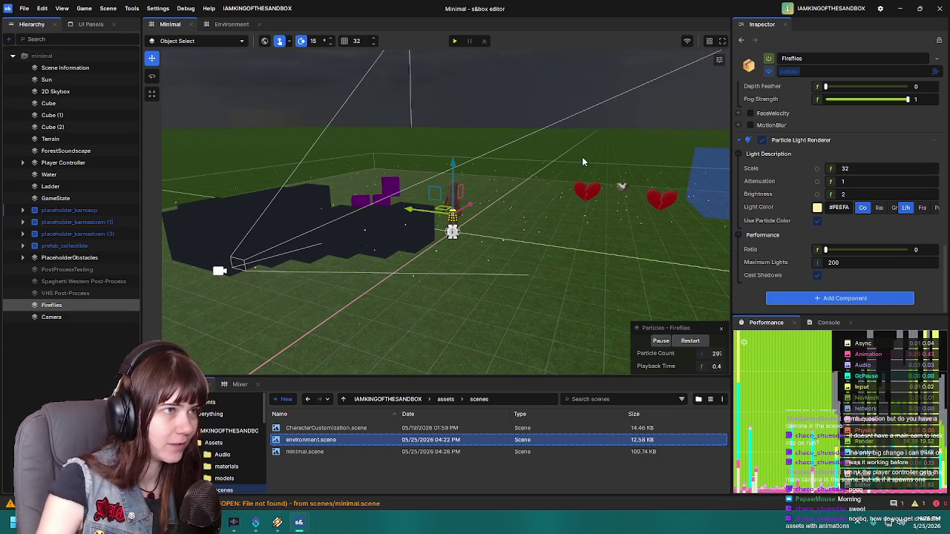
Step: Start play and walk through the red capsules, heart, ladder and dark cubes
{"action": "left_click", "coordinate": [454, 42]}
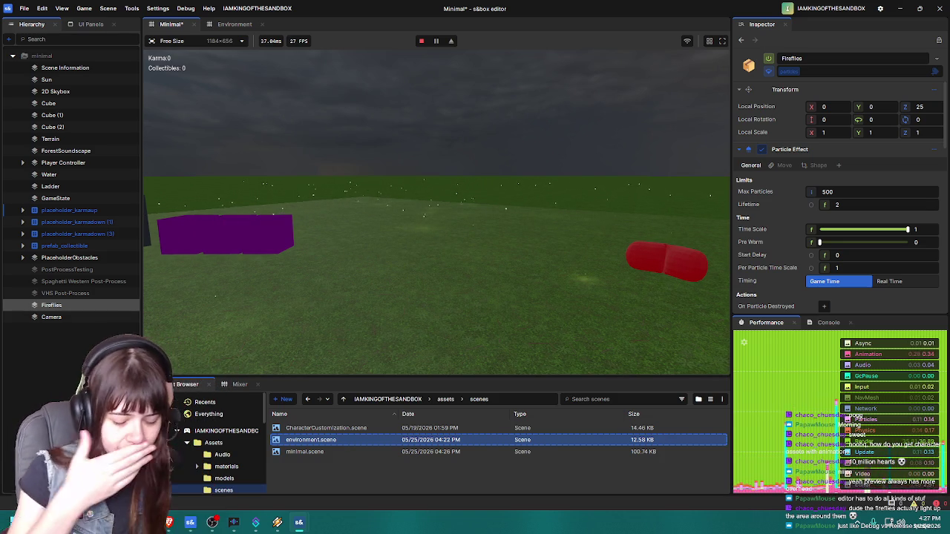
{"action": "key", "text": "w"}
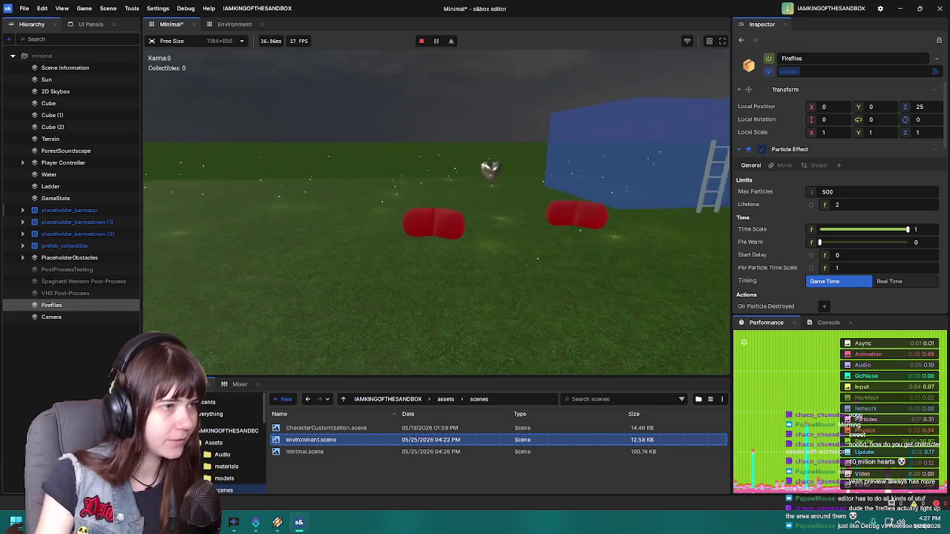
{"action": "key", "text": "w"}
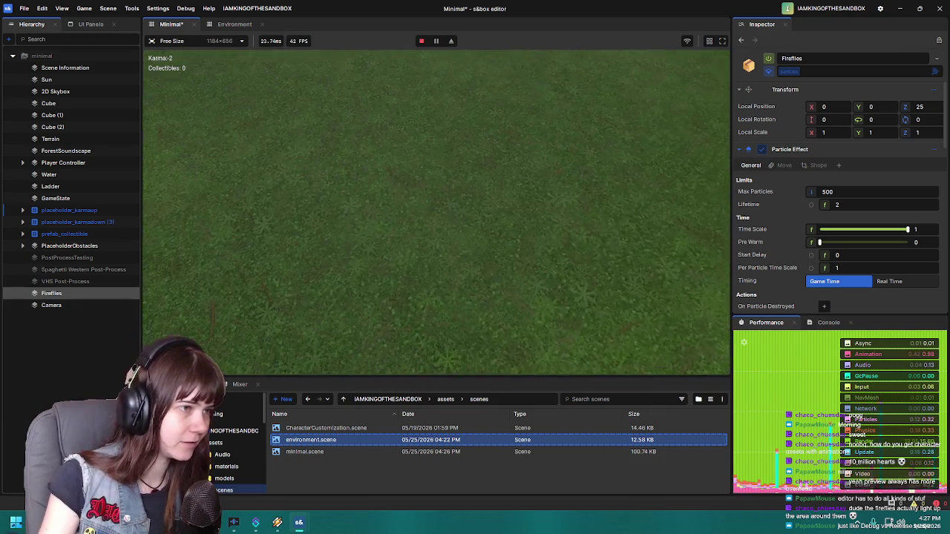
{"action": "key", "text": "w"}
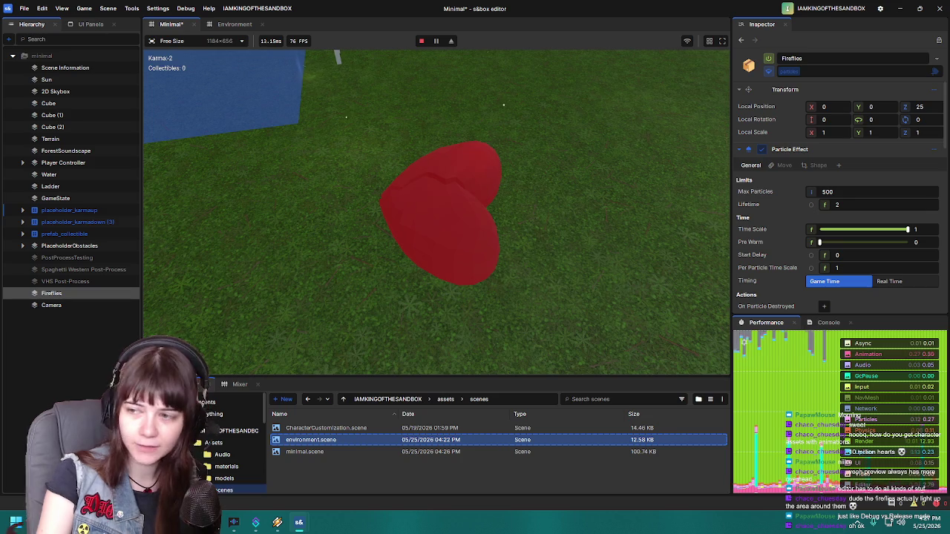
{"action": "key", "text": "w"}
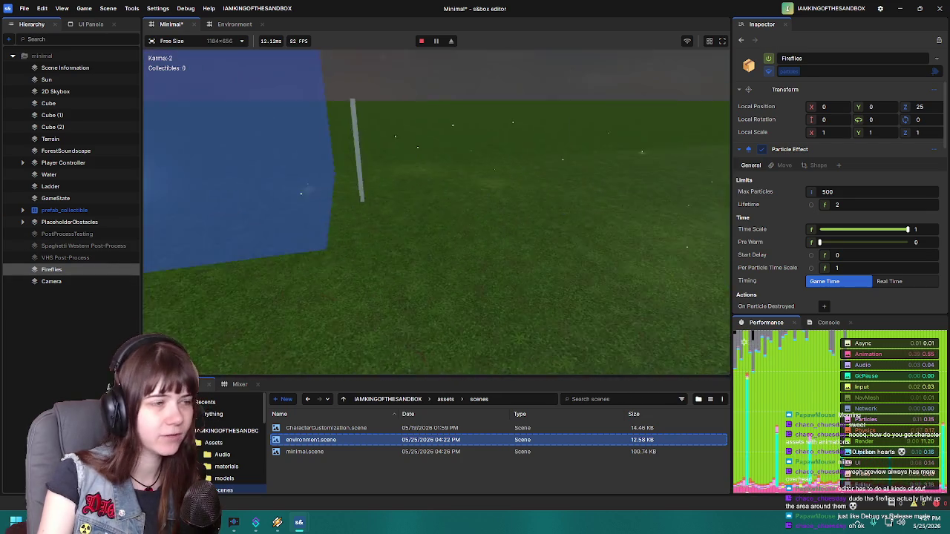
{"action": "key", "text": "w"}
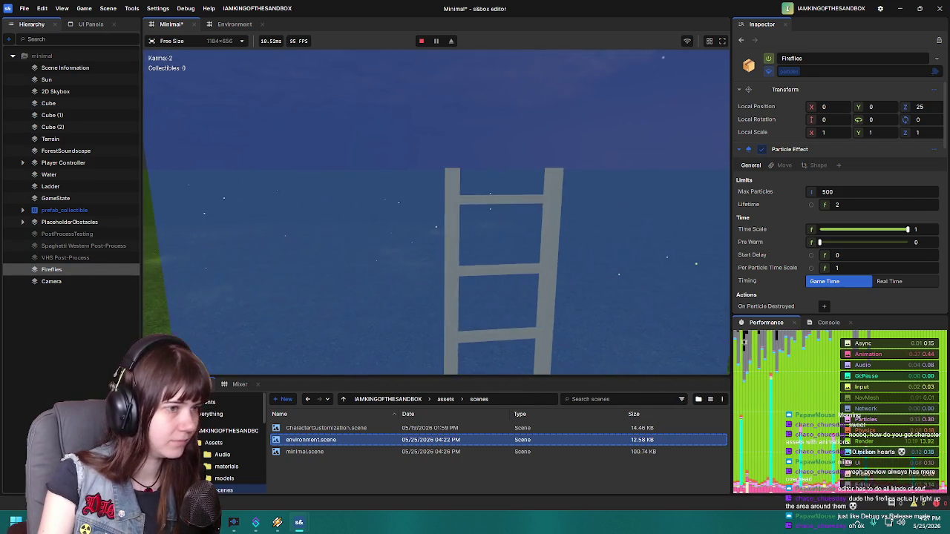
{"action": "key", "text": "s"}
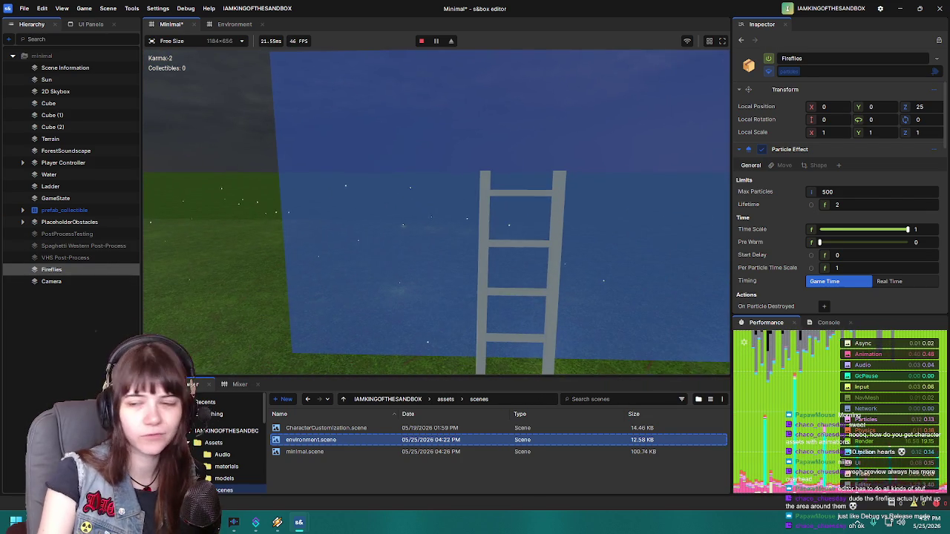
{"action": "key", "text": "a"}
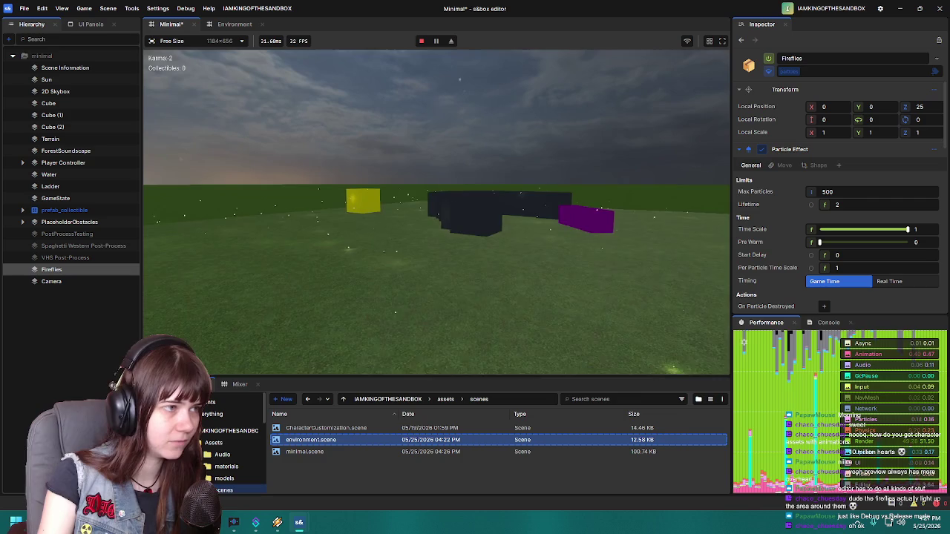
{"action": "key", "text": "w"}
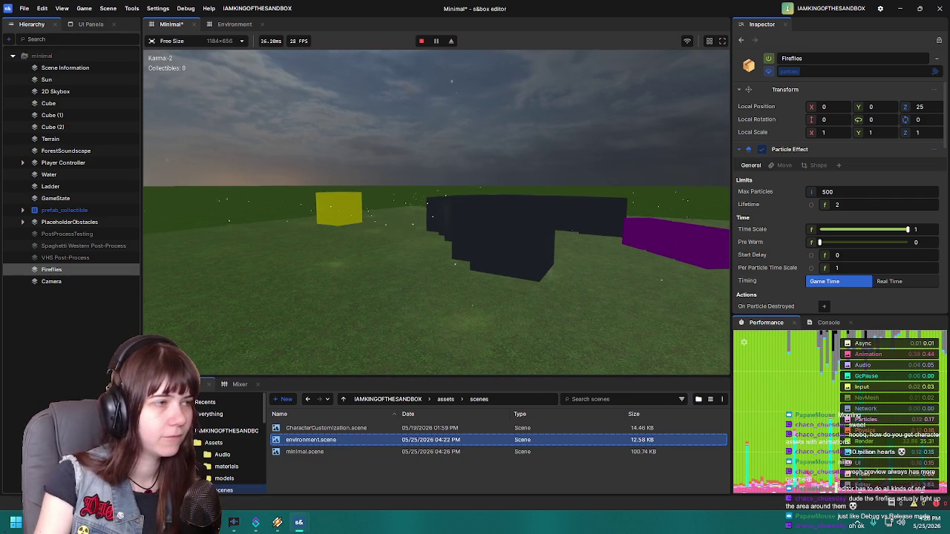
{"action": "key", "text": "w"}
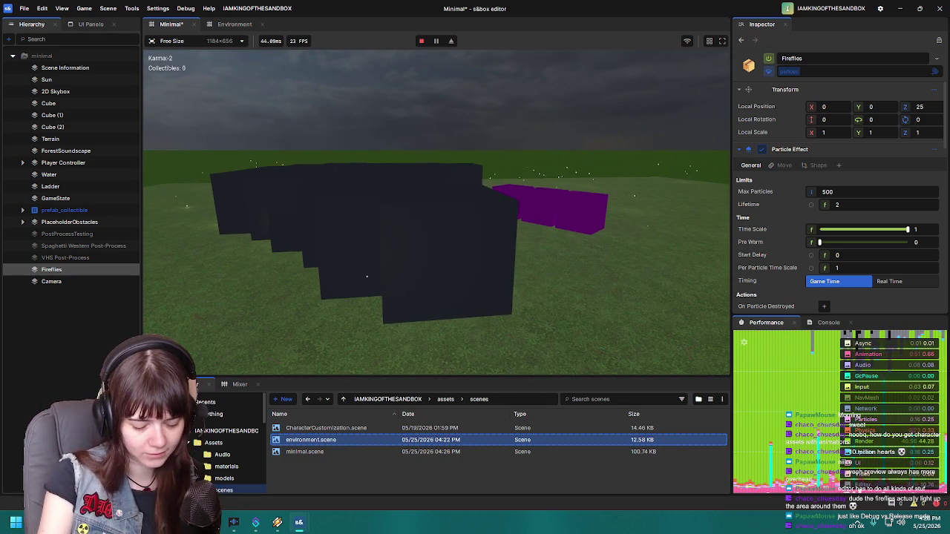
{"action": "key", "text": "w"}
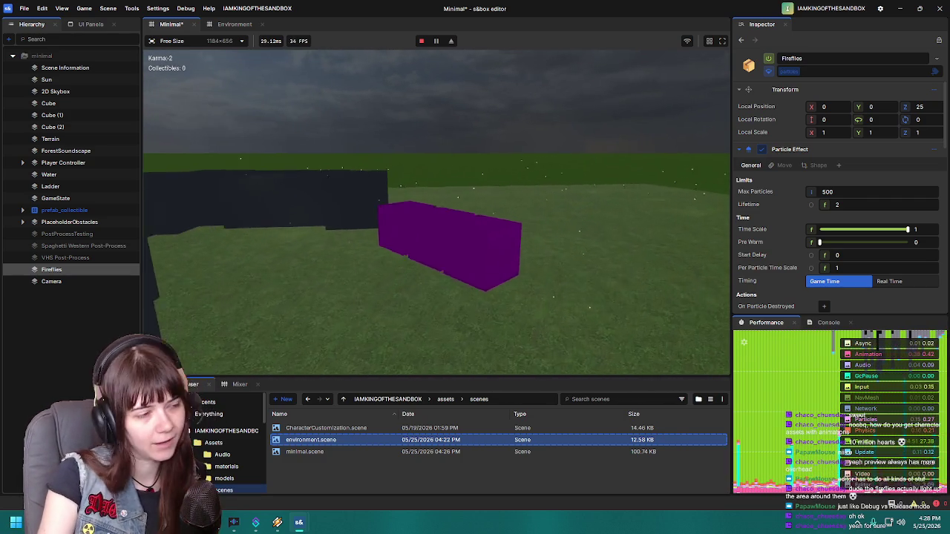
{"action": "key", "text": "w"}
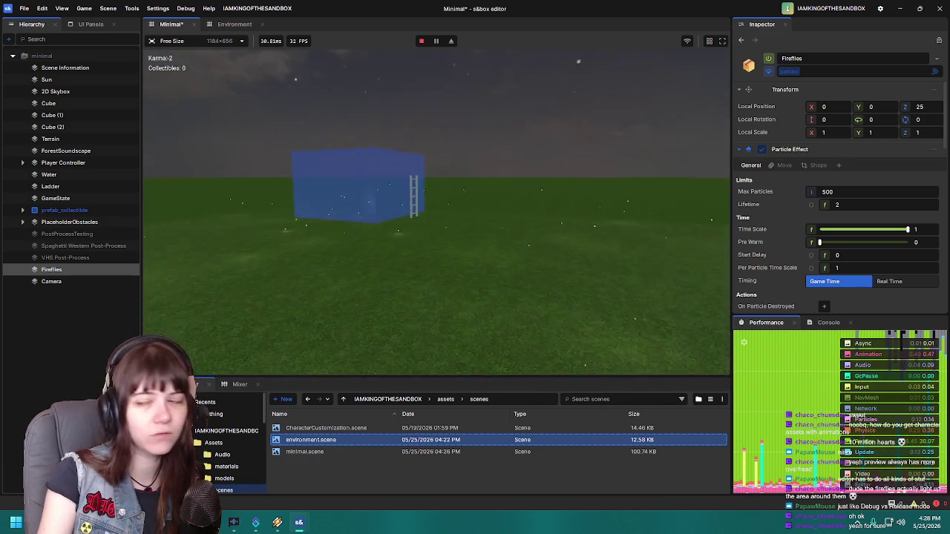
Step: Look around the field at the purple, dark and blue blocks, then pause the game
{"action": "key", "text": "s"}
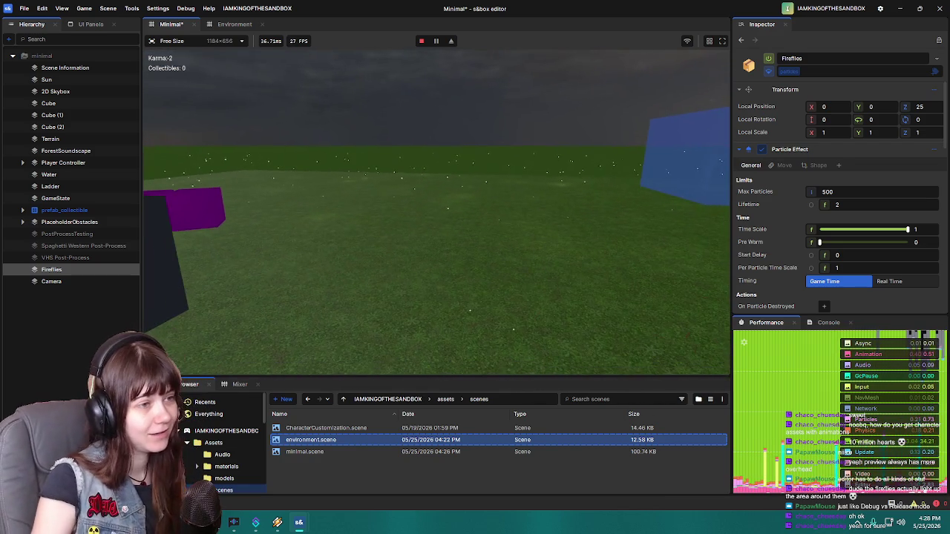
{"action": "key", "text": "w"}
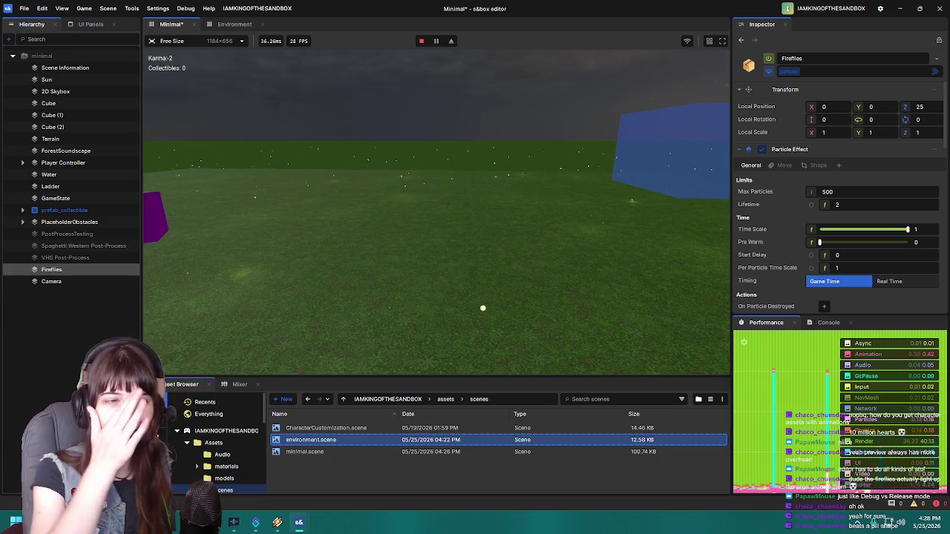
{"action": "key", "text": "a"}
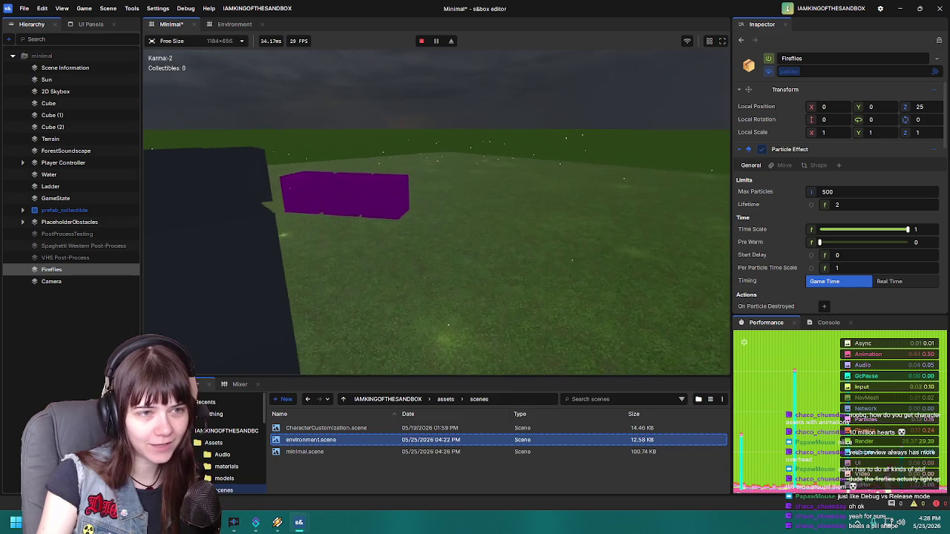
{"action": "key", "text": "w"}
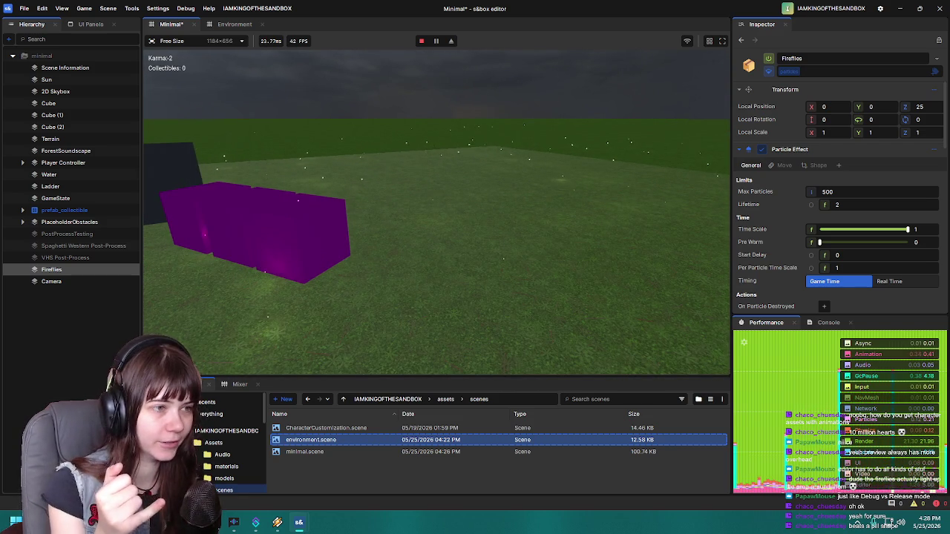
{"action": "key", "text": "d"}
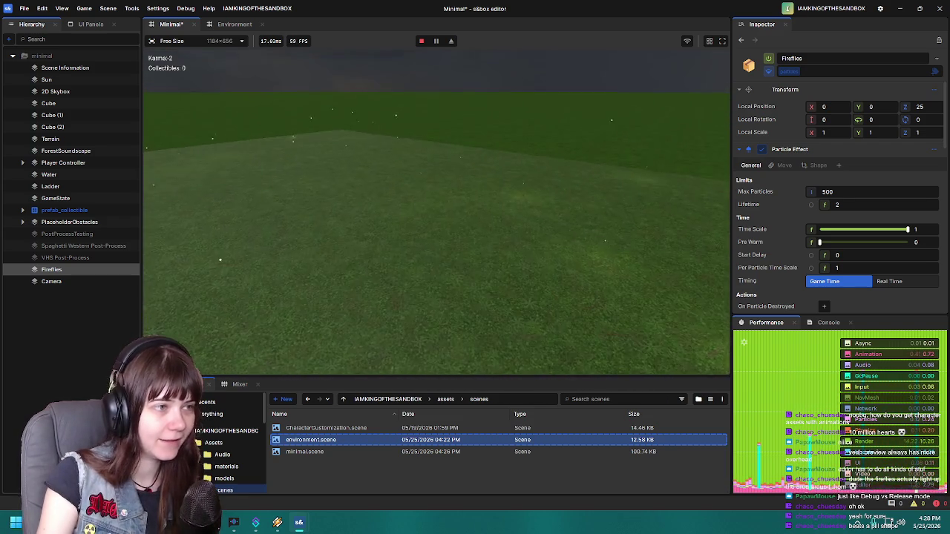
{"action": "key", "text": "a"}
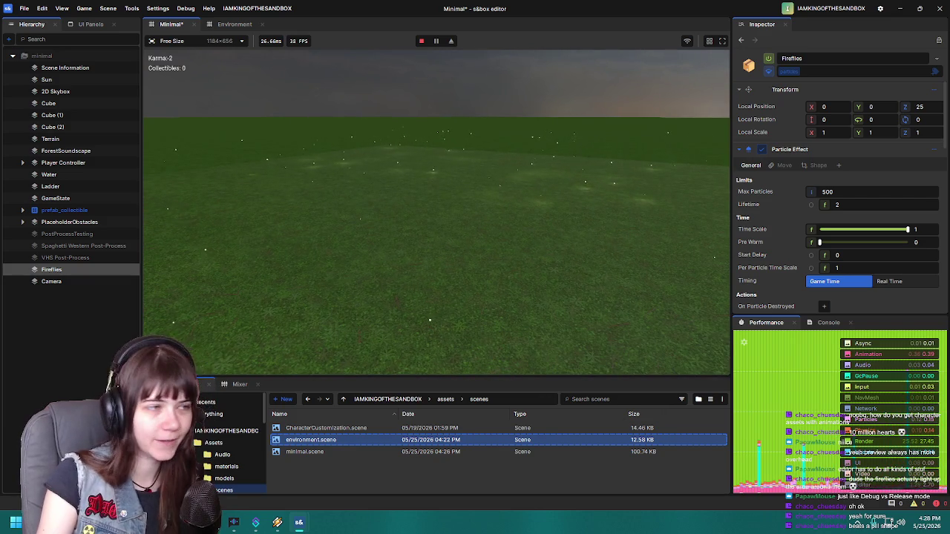
{"action": "key", "text": "a"}
{"action": "key", "text": "a"}
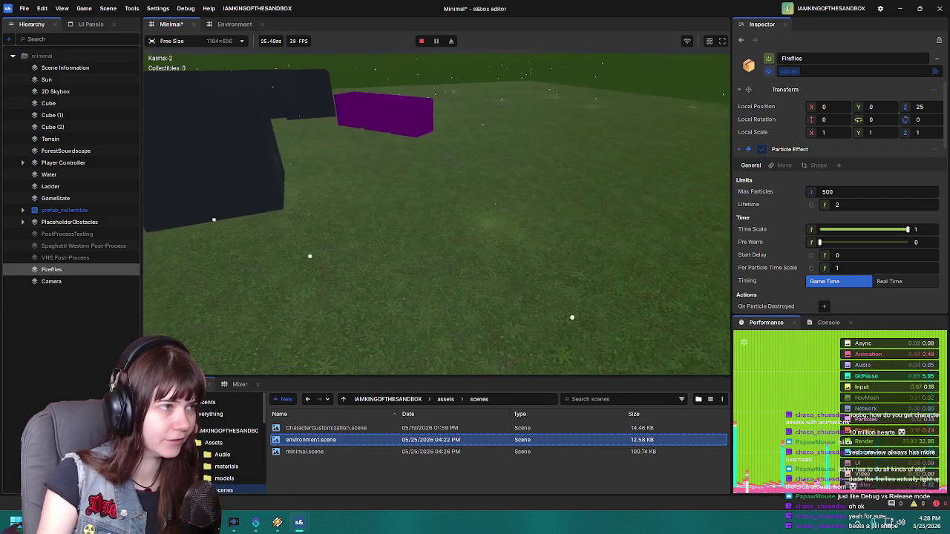
{"action": "key", "text": "a"}
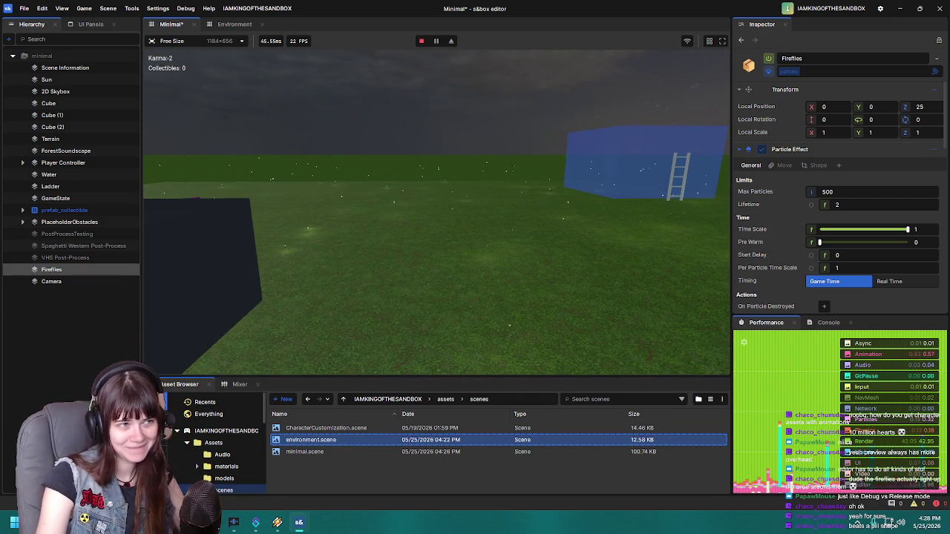
{"action": "key", "text": "a"}
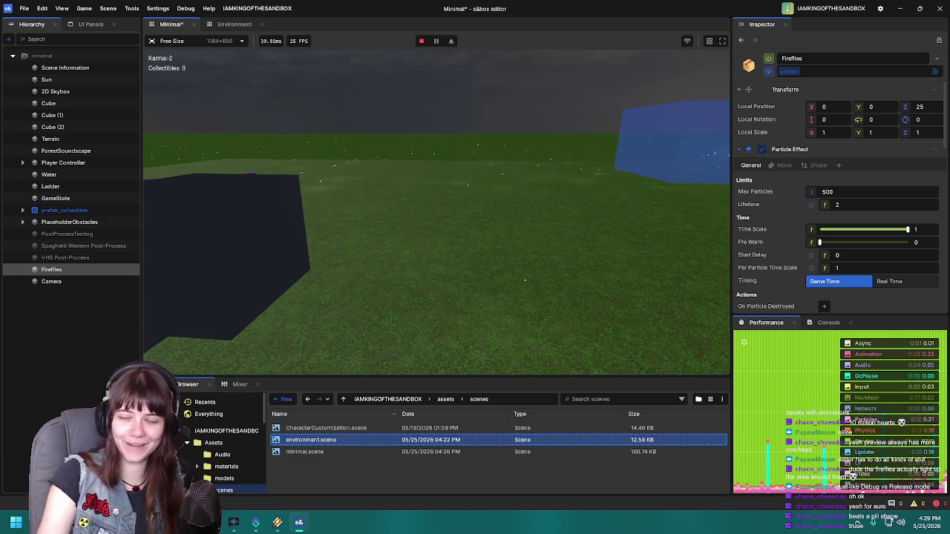
{"action": "key", "text": "Escape"}
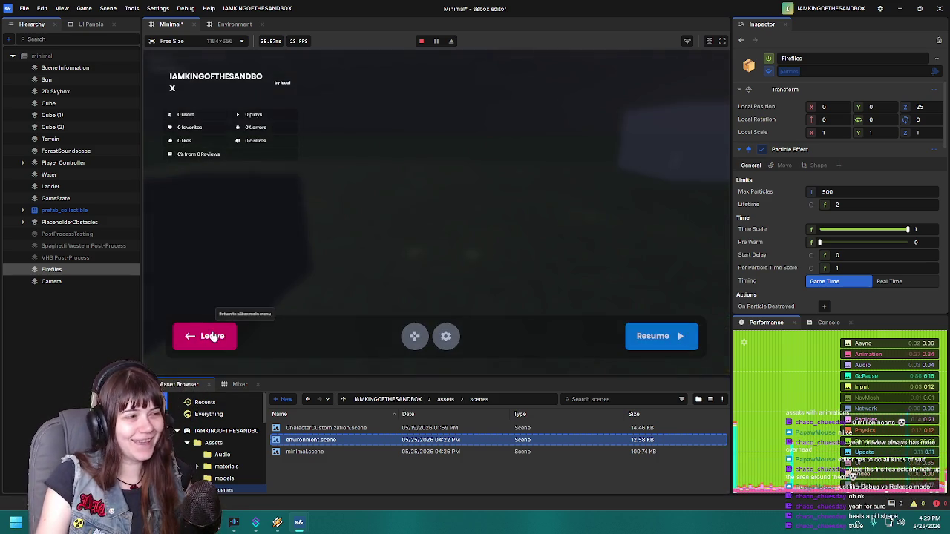
Step: Leave the game, reselect Fireflies, and paste the copied fireflies into the Environment scene
{"action": "left_click", "coordinate": [213, 331]}
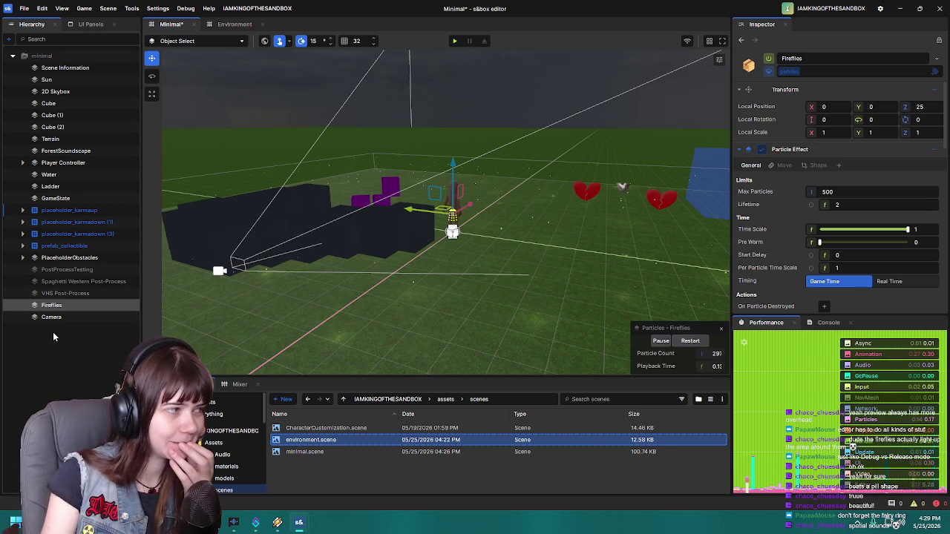
{"action": "left_click", "coordinate": [65, 307]}
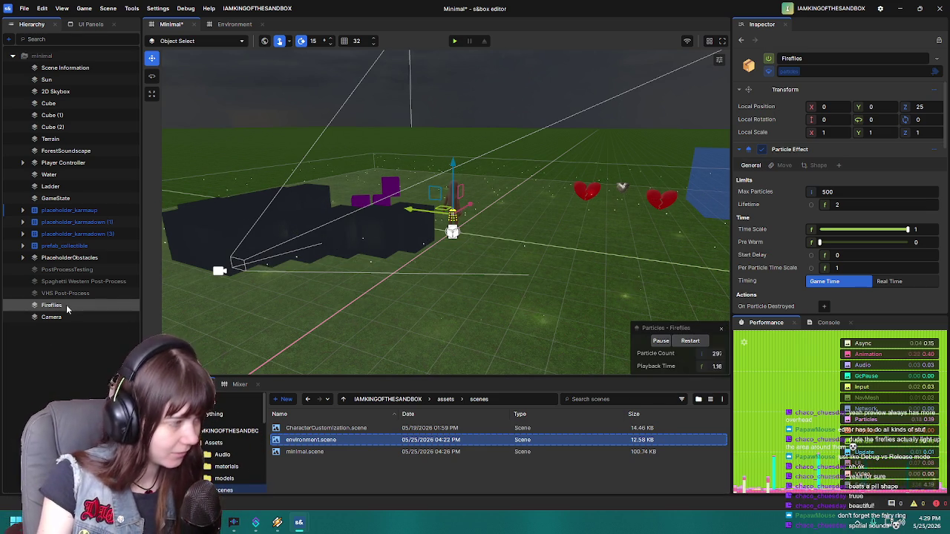
{"action": "left_click", "coordinate": [230, 24]}
{"action": "key", "text": "ctrl+v"}
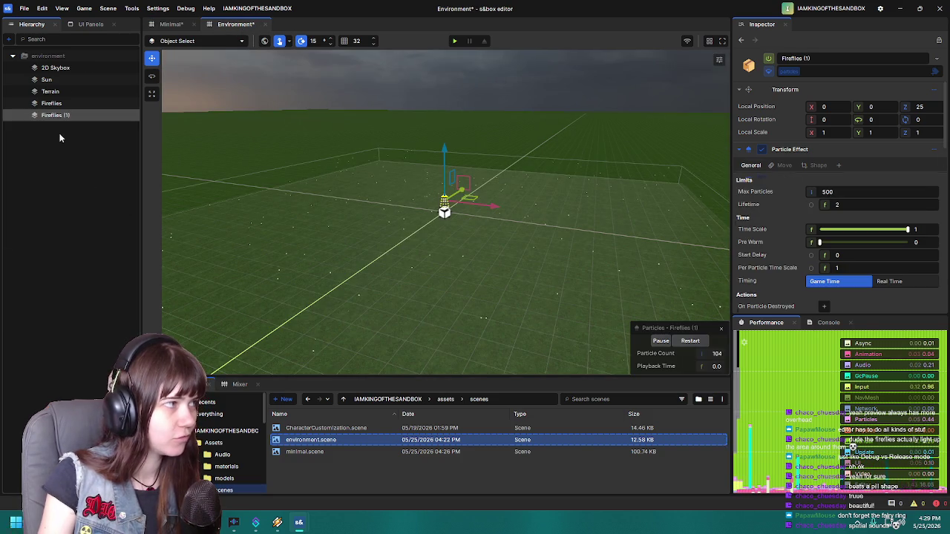
Step: Delete Environment's original Fireflies, rename the pasted copy to Fireflies, and save
{"action": "left_click", "coordinate": [57, 103]}
{"action": "key", "text": "Delete"}
{"action": "left_click", "coordinate": [62, 104]}
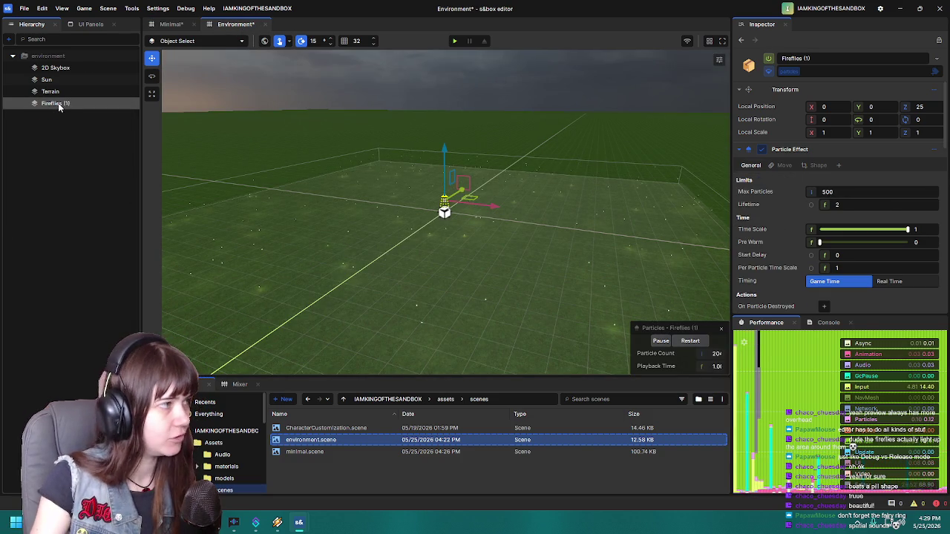
{"action": "double_click", "coordinate": [64, 103]}
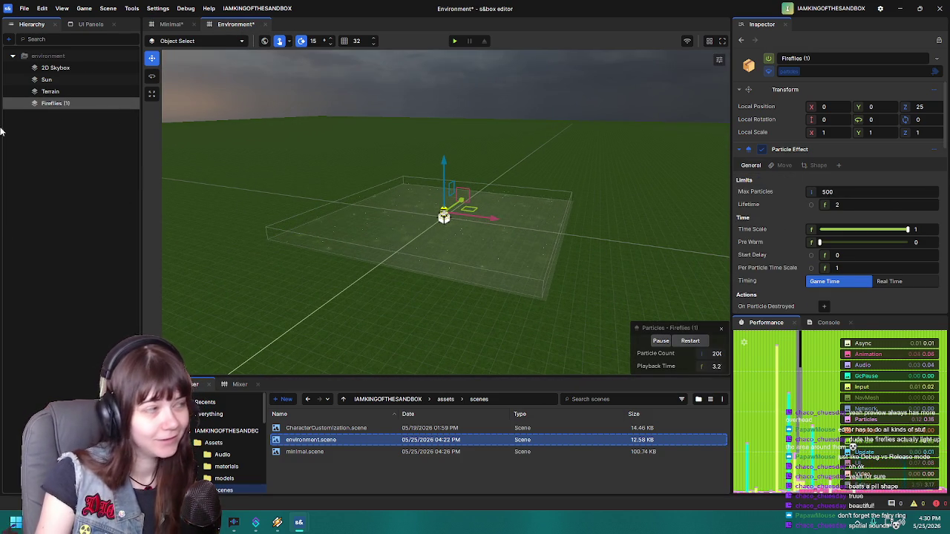
{"action": "left_click", "coordinate": [816, 57]}
{"action": "key", "text": "BackSpace"}
{"action": "key", "text": "BackSpace"}
{"action": "key", "text": "BackSpace"}
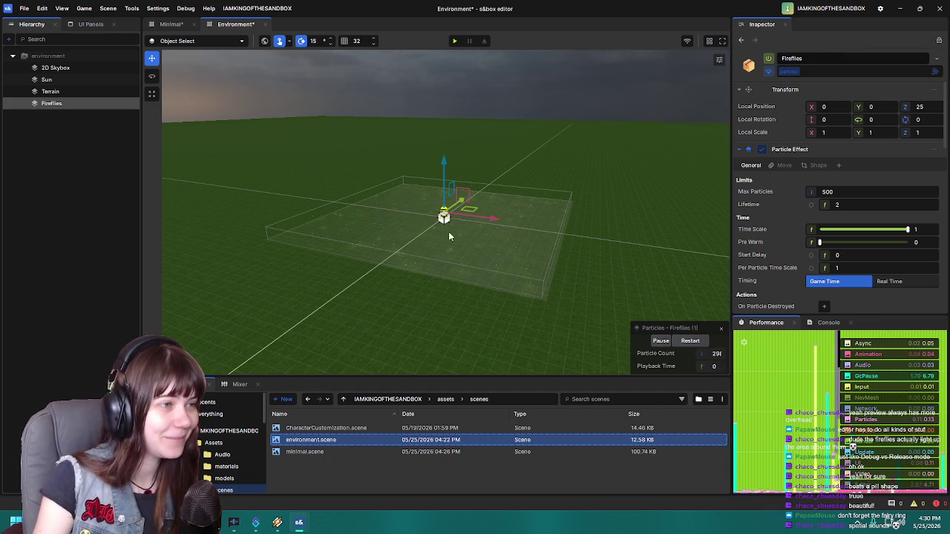
{"action": "scroll", "coordinate": [529, 241], "scroll_direction": "up", "scroll_amount": 5}
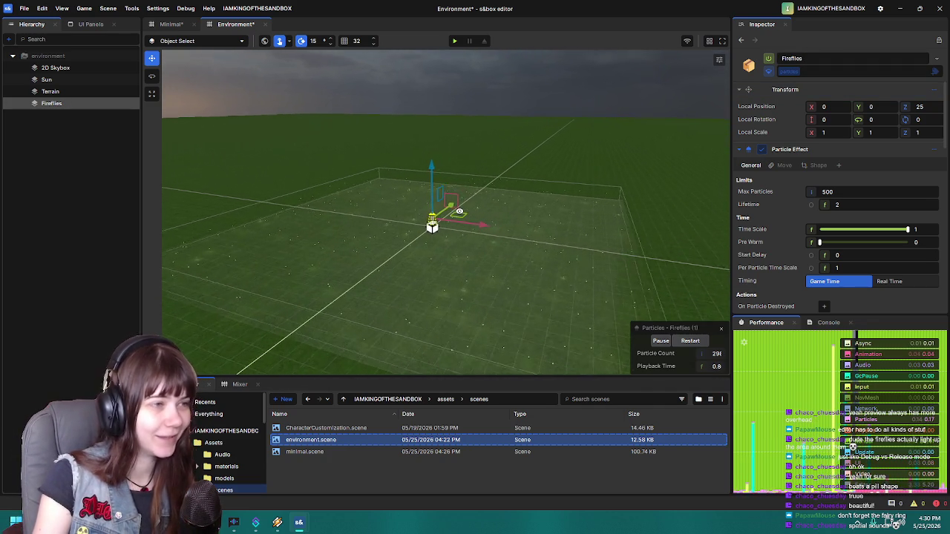
{"action": "key", "text": "ctrl+s"}
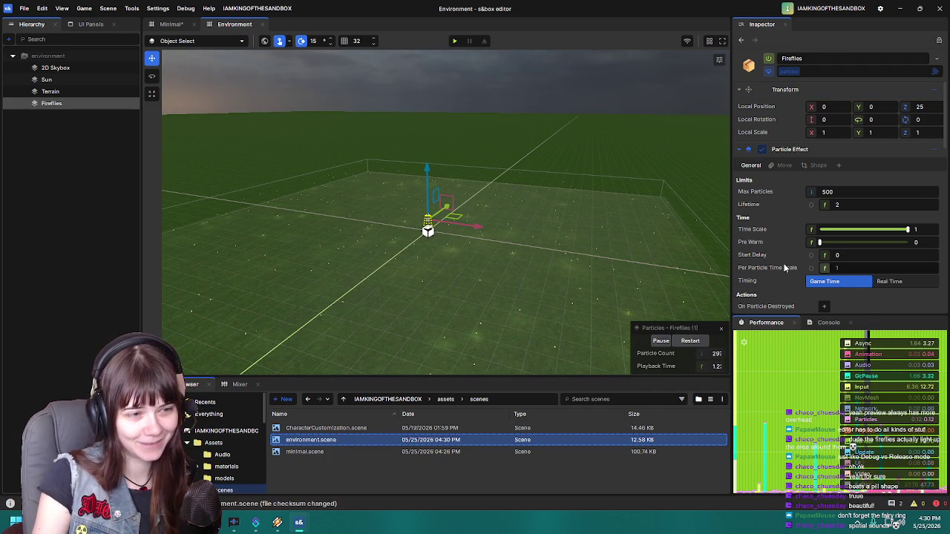
Step: Lower the fireflies' light Ratio slider and return to the Minimal scene
{"action": "scroll", "coordinate": [784, 264], "scroll_direction": "down", "scroll_amount": 10}
{"action": "left_click_drag", "start_coordinate": [912, 252], "coordinate": [795, 249]}
{"action": "left_click_drag", "start_coordinate": [545, 260], "coordinate": [534, 261]}
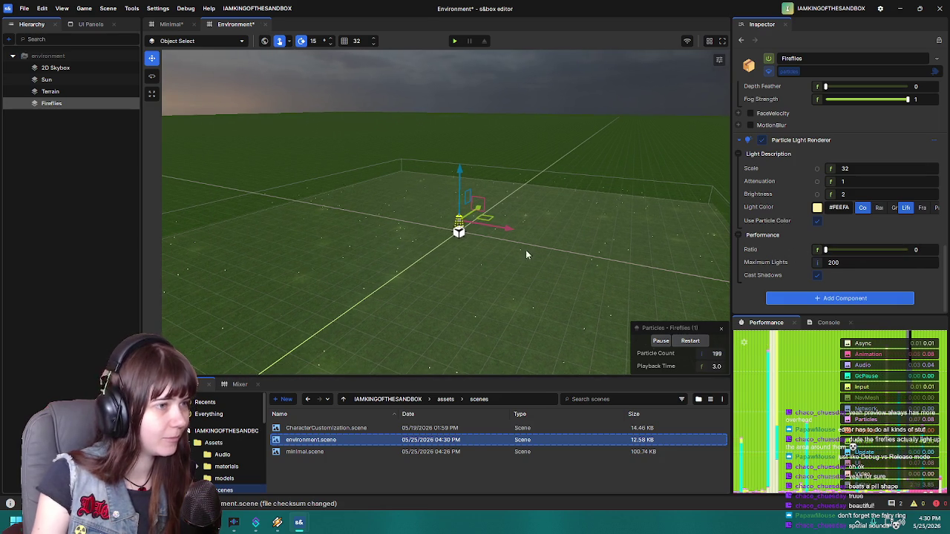
{"action": "left_click", "coordinate": [172, 24]}
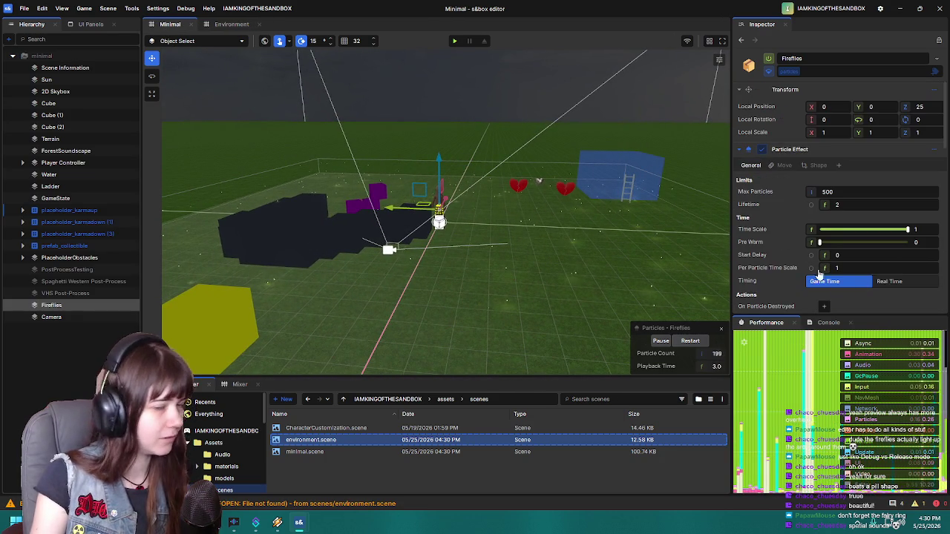
Step: Switch between the Environment and Minimal tabs and deselect Fireflies in Minimal
{"action": "scroll", "coordinate": [786, 257], "scroll_direction": "down", "scroll_amount": 5}
{"action": "scroll", "coordinate": [787, 257], "scroll_direction": "down", "scroll_amount": 5}
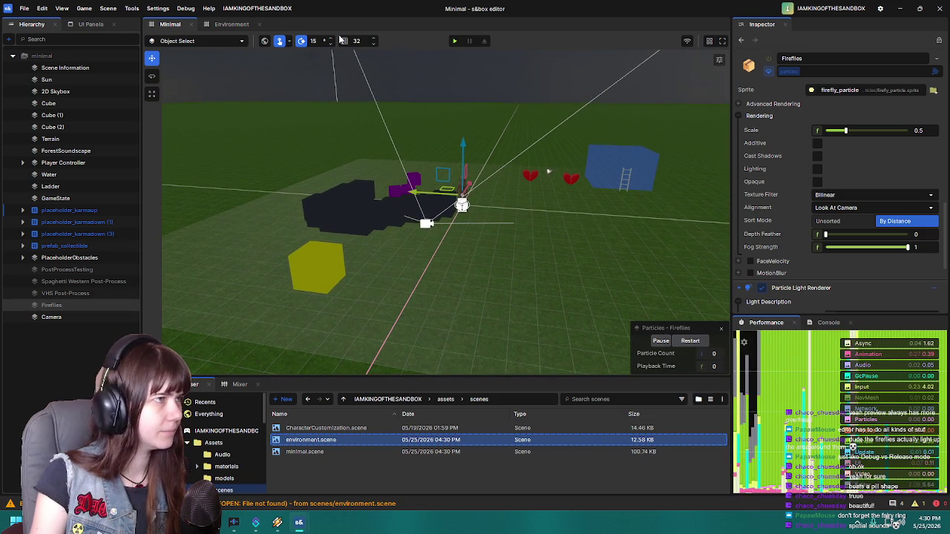
{"action": "left_click", "coordinate": [232, 24]}
{"action": "left_click", "coordinate": [170, 24]}
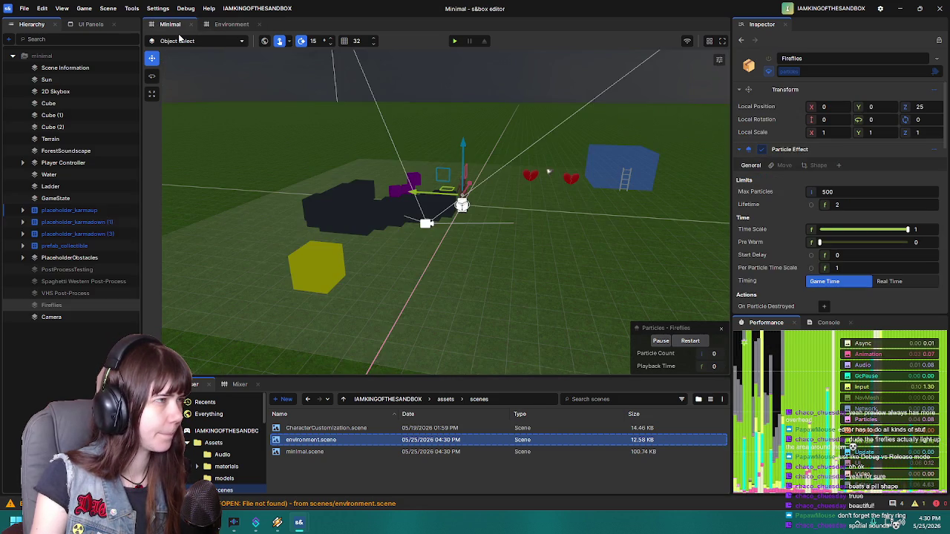
{"action": "left_click", "coordinate": [86, 341]}
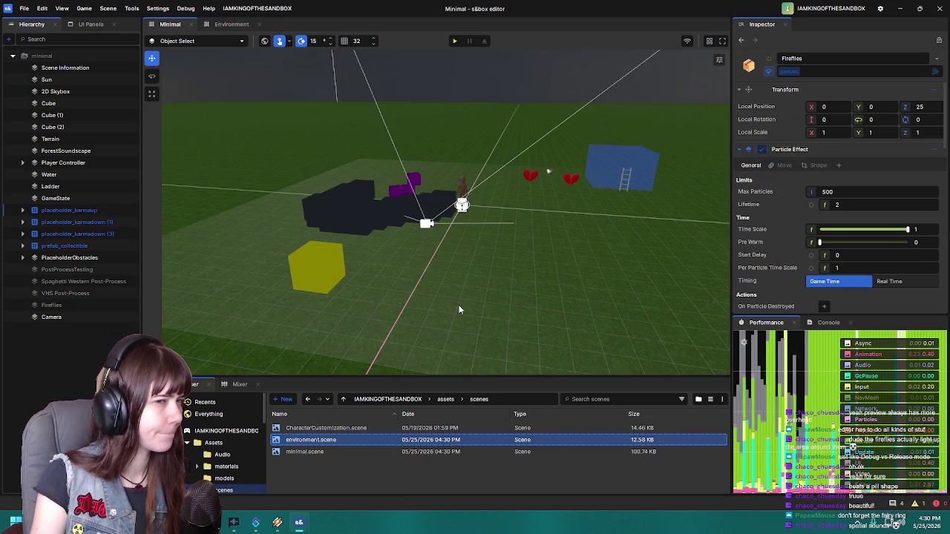
{"action": "left_click_drag", "start_coordinate": [458, 305], "coordinate": [455, 276]}
Step: Create a camera named MainCam in Environment, save, then select Minimal's Camera
{"action": "left_click", "coordinate": [232, 24]}
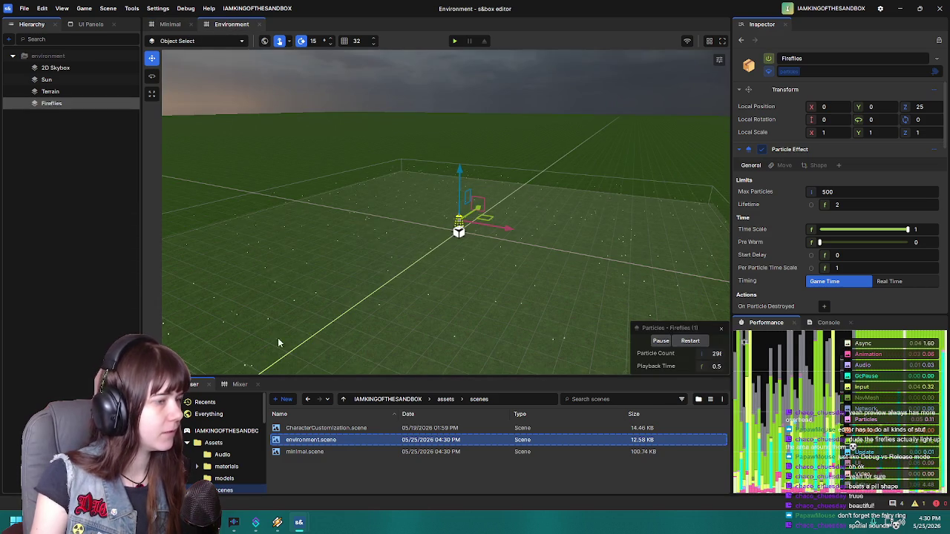
{"action": "right_click", "coordinate": [70, 144]}
{"action": "mouse_move", "coordinate": [162, 305]}
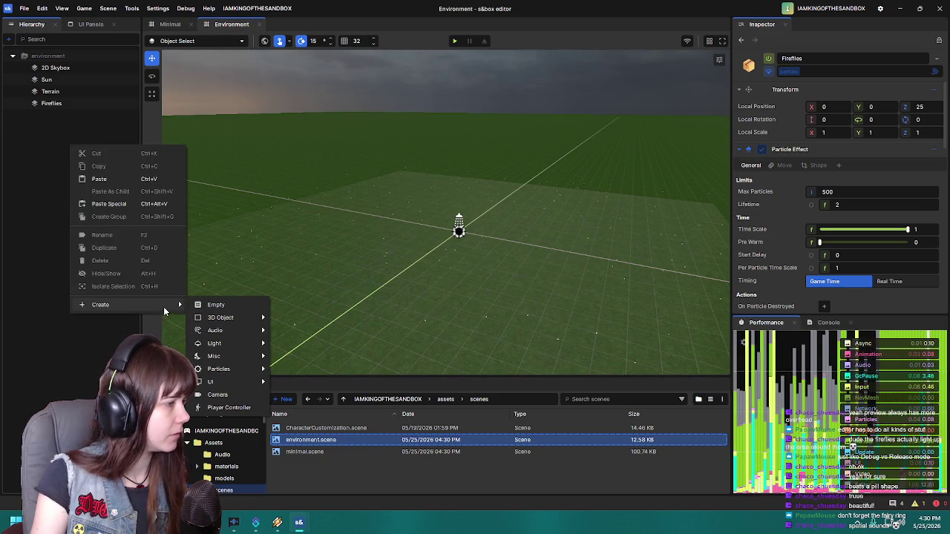
{"action": "left_click", "coordinate": [252, 394]}
{"action": "key", "text": "F2"}
{"action": "type", "text": "MainCam"}
{"action": "key", "text": "Return"}
{"action": "key", "text": "ctrl+s"}
{"action": "left_click", "coordinate": [169, 23]}
{"action": "left_click", "coordinate": [53, 317]}
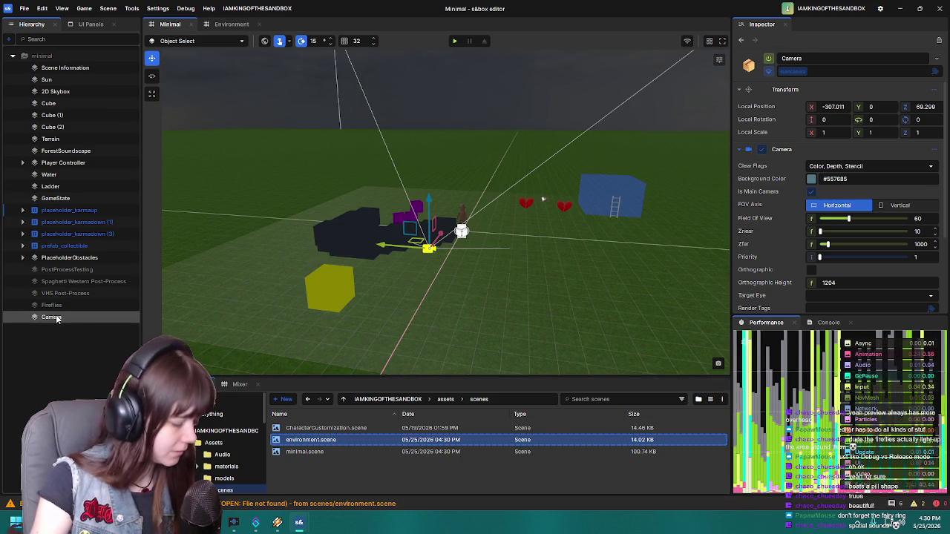
Step: Rename the Minimal scene's Camera to MainCam
{"action": "key", "text": "F2"}
{"action": "type", "text": "MainCam"}
{"action": "key", "text": "Return"}
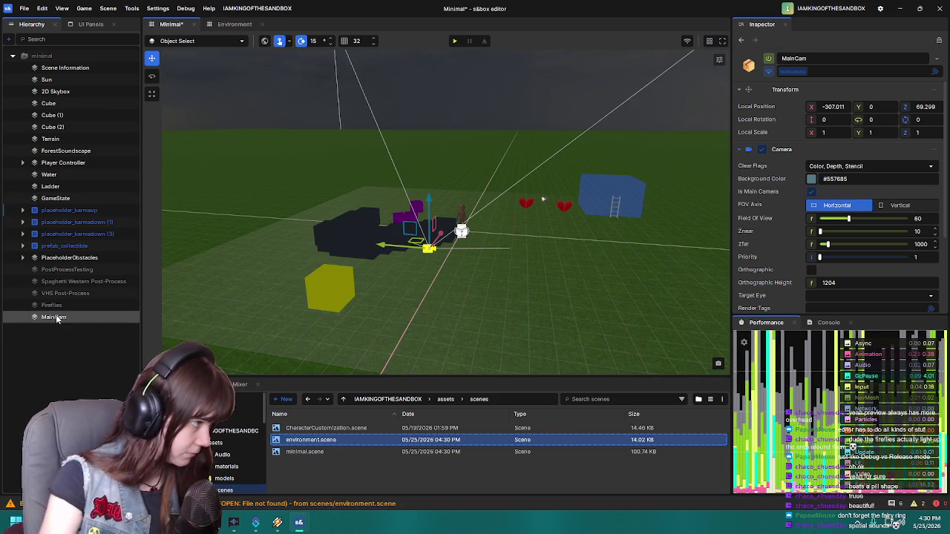
Step: Bring the Player Controller into the Environment scene and show the assets folder in a taller Asset Browser
{"action": "left_click", "coordinate": [60, 163]}
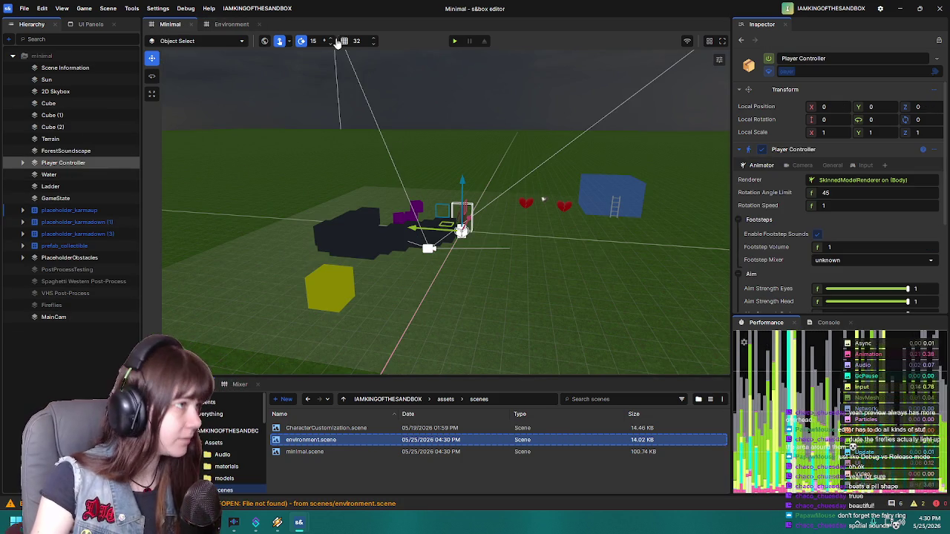
{"action": "left_click", "coordinate": [231, 25]}
{"action": "mouse_move", "coordinate": [600, 269]}
{"action": "left_mouse_down"}
{"action": "mouse_move", "coordinate": [494, 269]}
{"action": "mouse_move", "coordinate": [509, 246]}
{"action": "mouse_move", "coordinate": [631, 259]}
{"action": "mouse_move", "coordinate": [286, 305]}
{"action": "mouse_move", "coordinate": [522, 284]}
{"action": "mouse_move", "coordinate": [576, 290]}
{"action": "mouse_move", "coordinate": [594, 311]}
{"action": "left_mouse_up"}
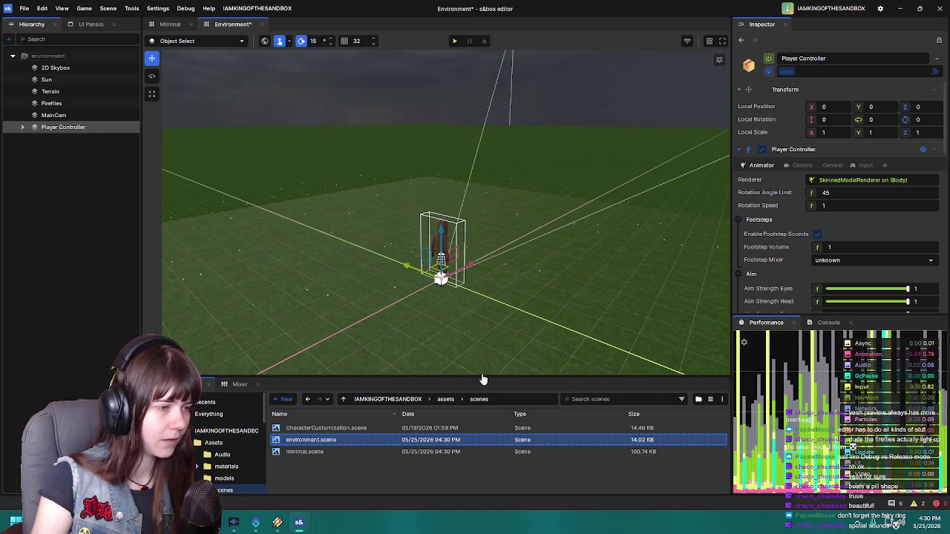
{"action": "left_click_drag", "start_coordinate": [481, 380], "coordinate": [467, 296]}
{"action": "left_click", "coordinate": [444, 313]}
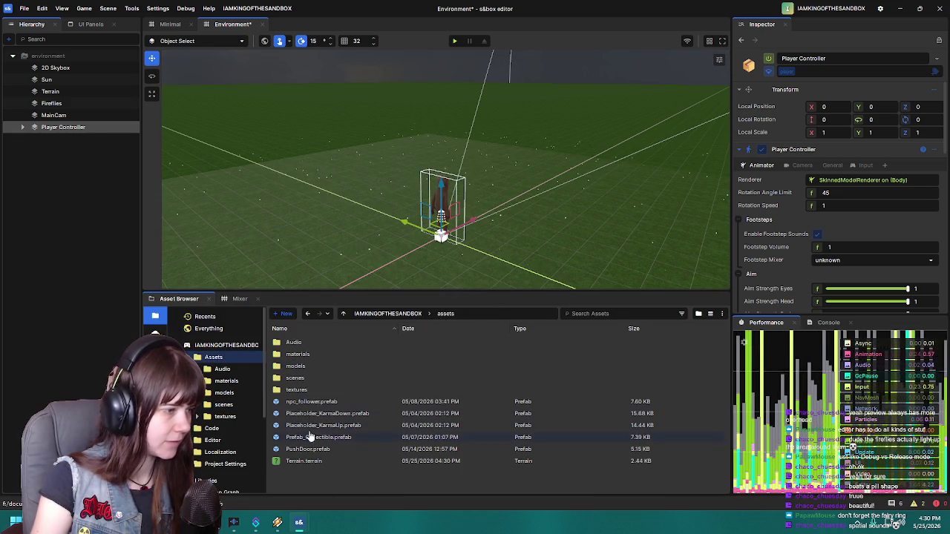
Step: Open forest.sndscape from the Audio folder to check its summer_forest loop, then close it
{"action": "left_click", "coordinate": [318, 347]}
{"action": "double_click", "coordinate": [318, 347]}
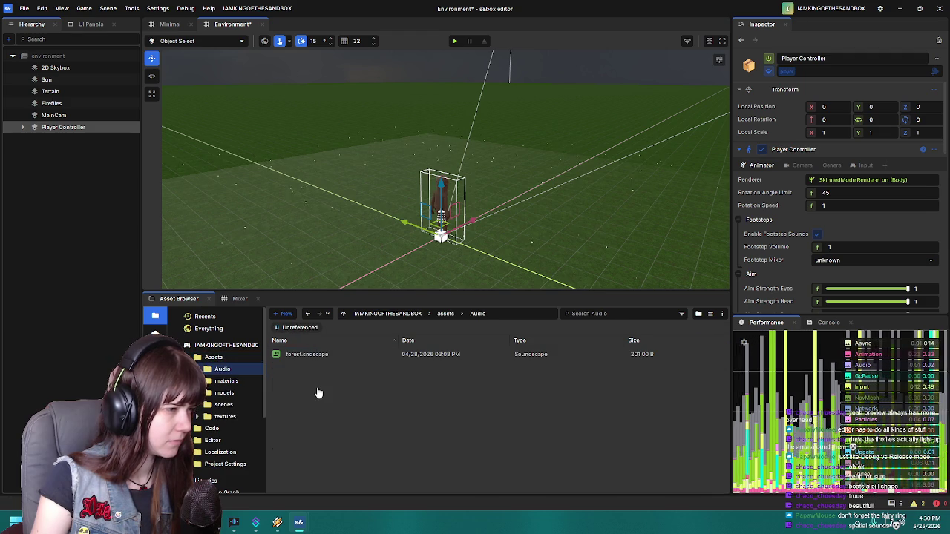
{"action": "double_click", "coordinate": [317, 356]}
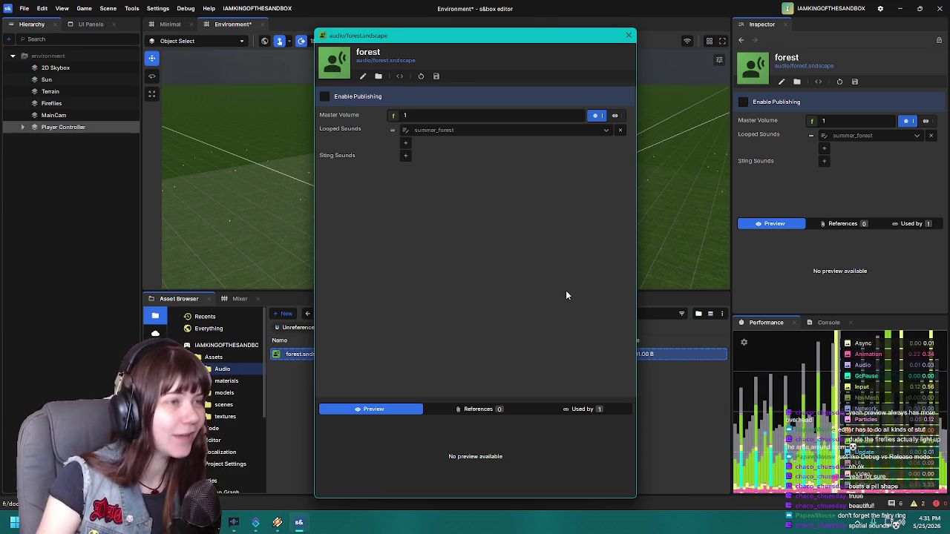
{"action": "left_click", "coordinate": [629, 35]}
{"action": "mouse_move", "coordinate": [522, 211]}
{"action": "left_mouse_down"}
{"action": "mouse_move", "coordinate": [569, 214]}
{"action": "mouse_move", "coordinate": [586, 188]}
{"action": "mouse_move", "coordinate": [473, 195]}
{"action": "mouse_move", "coordinate": [561, 196]}
{"action": "left_mouse_up"}
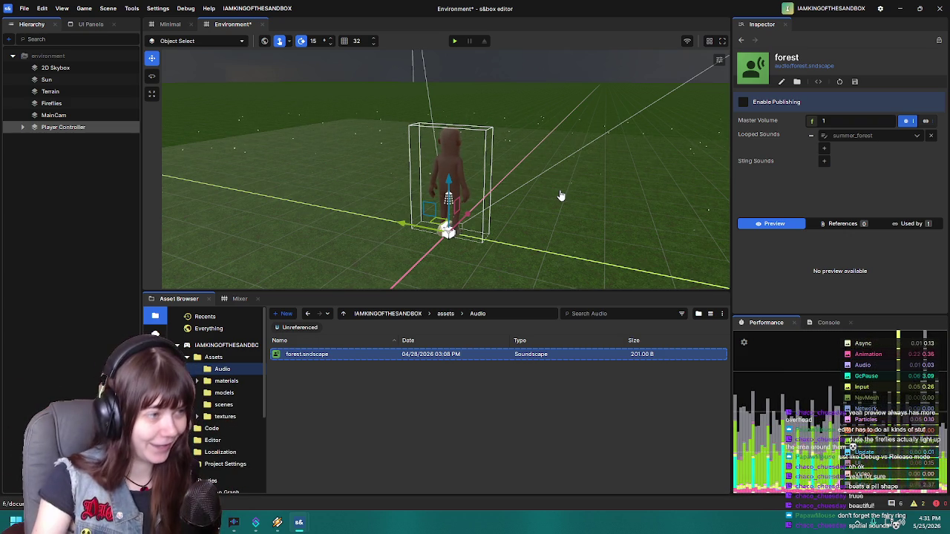
{"action": "mouse_move", "coordinate": [560, 186]}
{"action": "left_mouse_down"}
{"action": "mouse_move", "coordinate": [530, 185]}
{"action": "mouse_move", "coordinate": [536, 190]}
{"action": "left_mouse_up"}
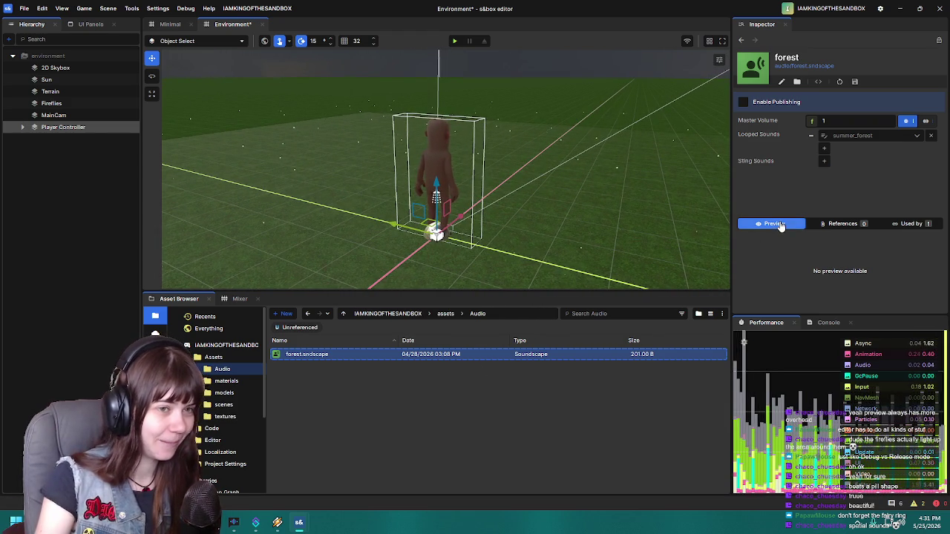
Step: Tilt the view toward the horizon and drag the Asset Browser splitter down for viewport height
{"action": "mouse_move", "coordinate": [299, 524]}
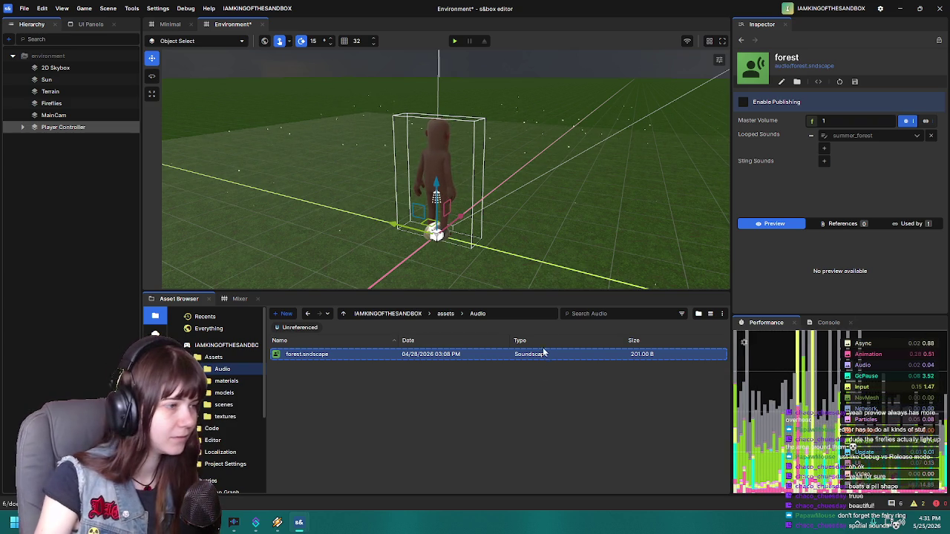
{"action": "mouse_move", "coordinate": [560, 183]}
{"action": "left_mouse_down"}
{"action": "mouse_move", "coordinate": [541, 170]}
{"action": "mouse_move", "coordinate": [527, 182]}
{"action": "mouse_move", "coordinate": [551, 169]}
{"action": "left_mouse_up"}
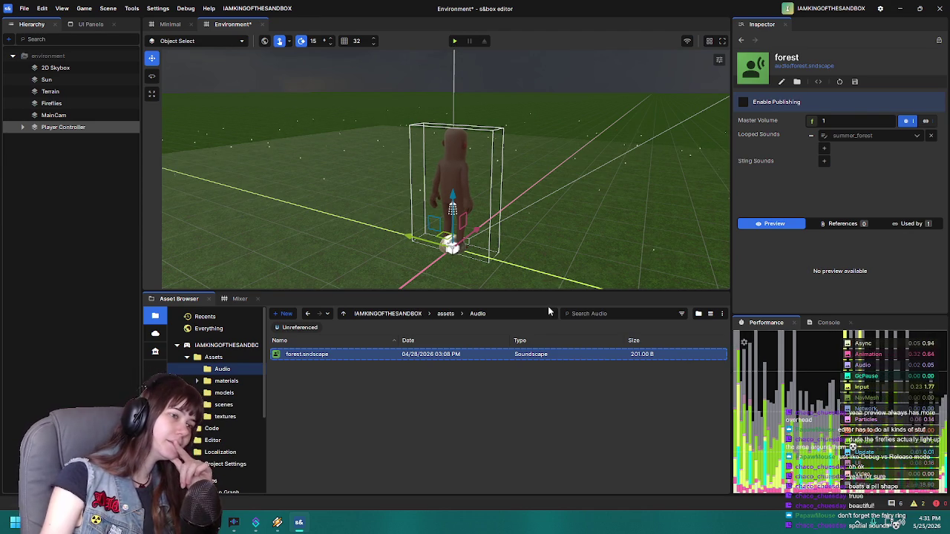
{"action": "left_click_drag", "start_coordinate": [558, 292], "coordinate": [565, 396]}
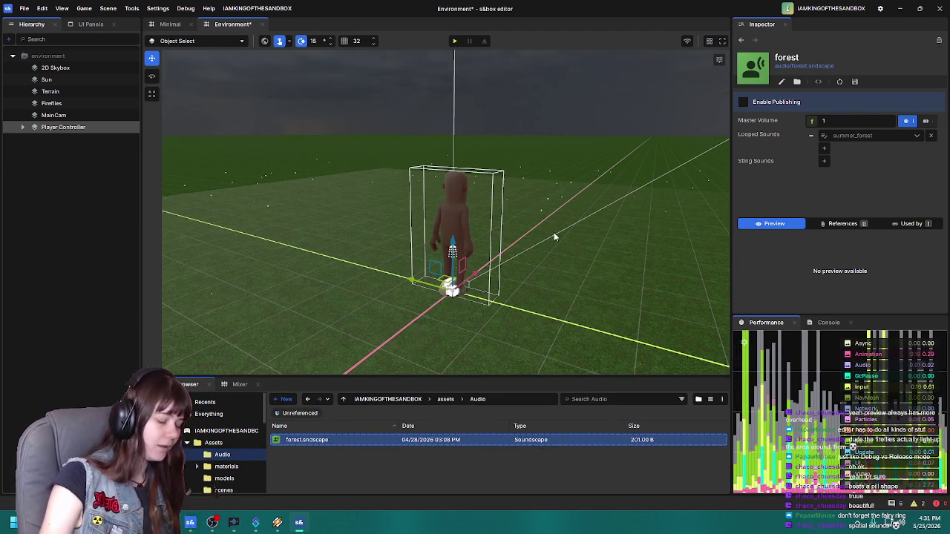
Step: Deselect Player Controller, frame the character from behind, and bring up the File menu
{"action": "left_click_drag", "start_coordinate": [553, 232], "coordinate": [455, 73]}
{"action": "mouse_move", "coordinate": [220, 75]}
{"action": "left_mouse_down"}
{"action": "mouse_move", "coordinate": [271, 102]}
{"action": "mouse_move", "coordinate": [321, 183]}
{"action": "left_mouse_up"}
{"action": "left_click_drag", "start_coordinate": [247, 212], "coordinate": [354, 100]}
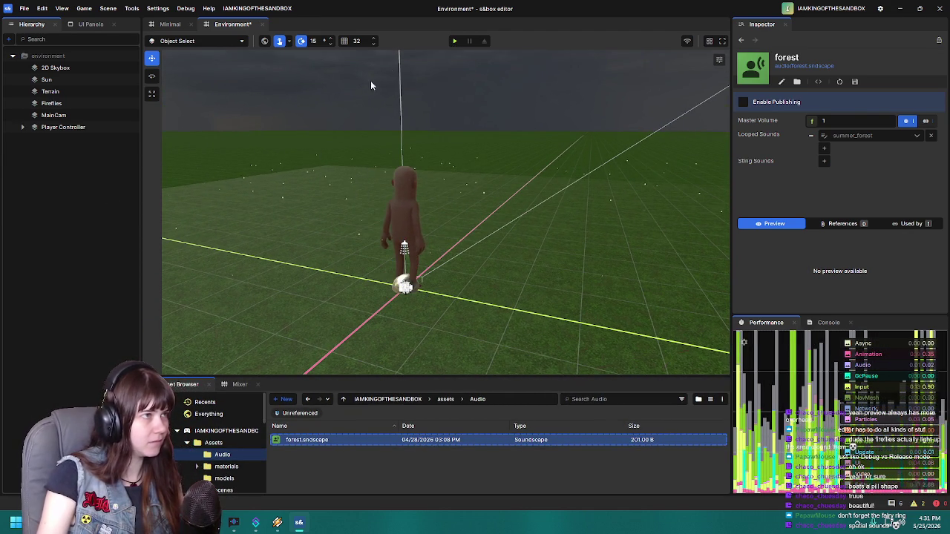
{"action": "left_click_drag", "start_coordinate": [319, 149], "coordinate": [262, 108]}
{"action": "left_click", "coordinate": [25, 9]}
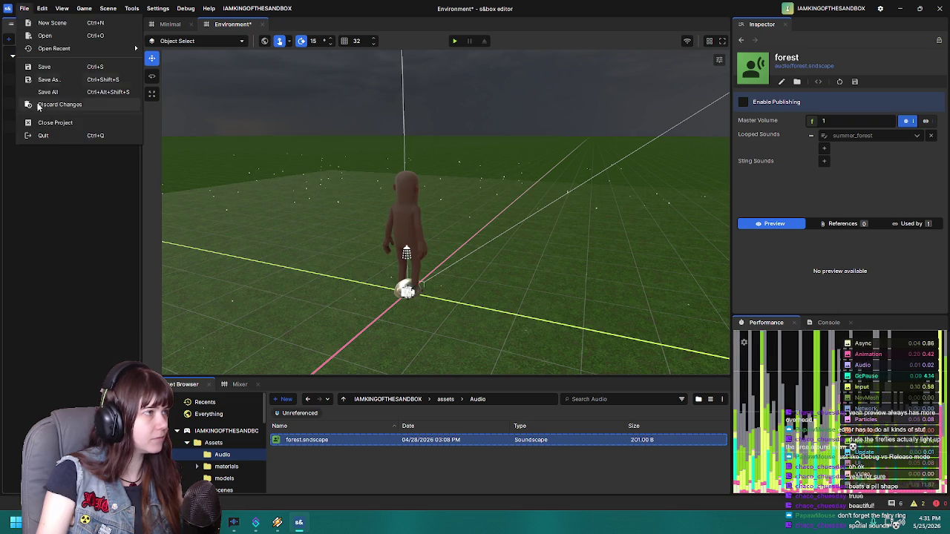
Step: Save the Environment scene, play-test it, then Leave play mode and pull the camera back
{"action": "left_click", "coordinate": [41, 67]}
{"action": "left_click", "coordinate": [454, 40]}
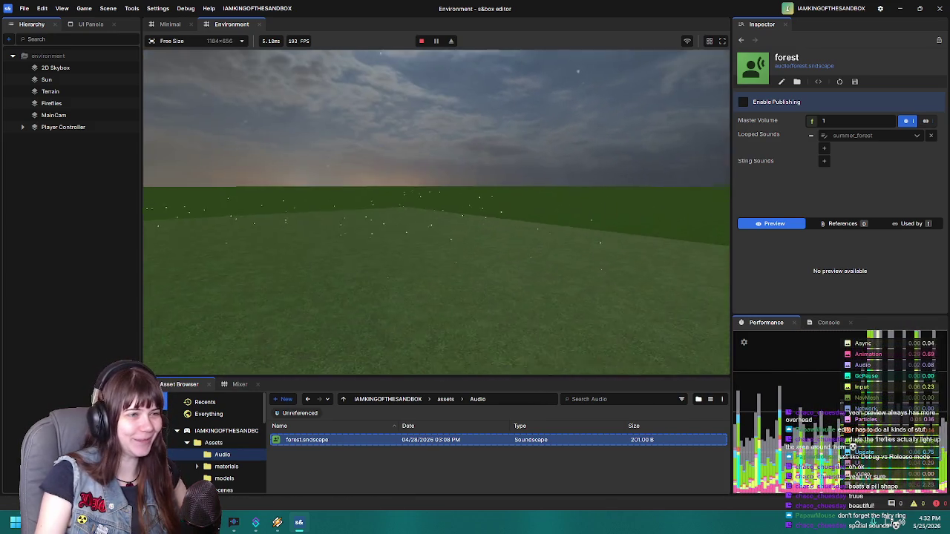
{"action": "key", "text": "Escape"}
{"action": "left_click", "coordinate": [179, 328]}
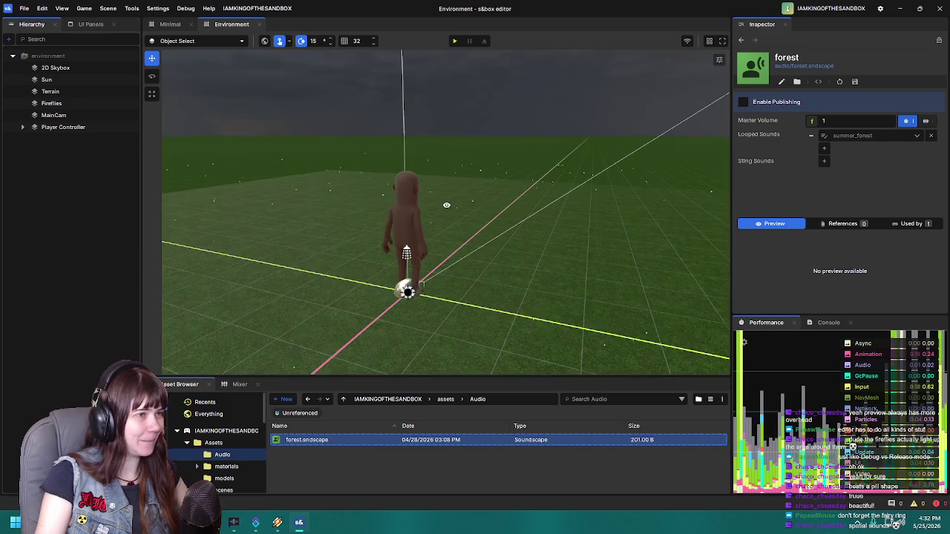
{"action": "scroll", "coordinate": [573, 202], "scroll_direction": "down", "scroll_amount": 5}
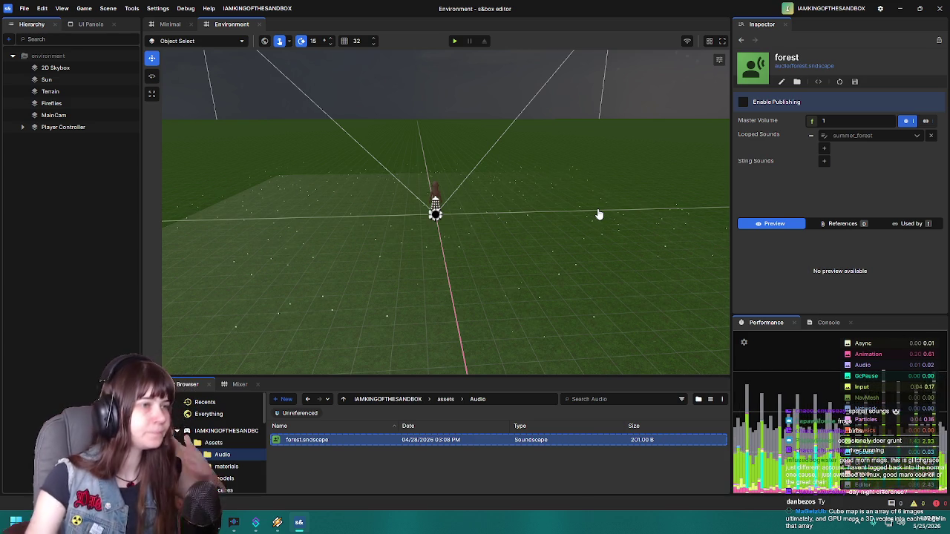
{"action": "left_click_drag", "start_coordinate": [592, 296], "coordinate": [399, 198]}
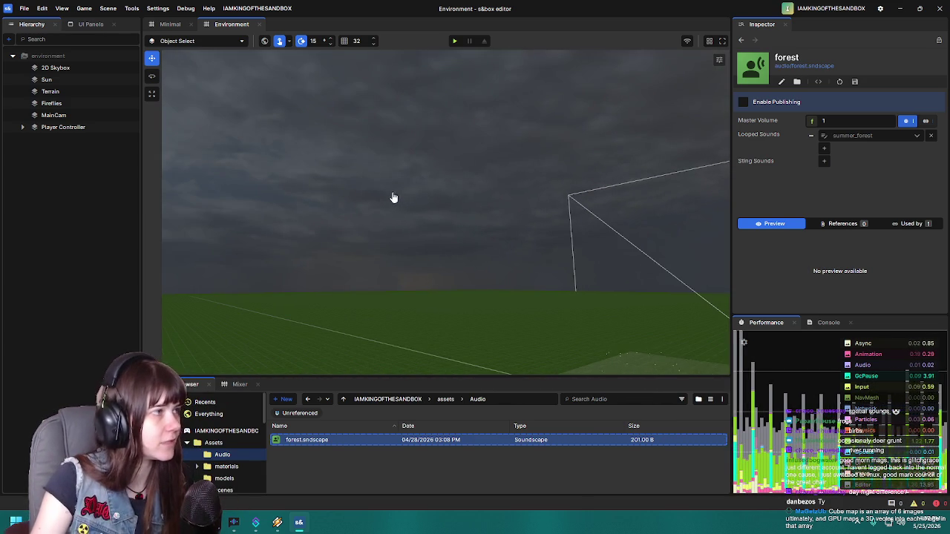
Step: Select the 2D Skybox, try X tilts of 15, -15 and -45 degrees, then undo back to 0
{"action": "left_click", "coordinate": [58, 67]}
{"action": "mouse_move", "coordinate": [542, 240]}
{"action": "left_mouse_down"}
{"action": "mouse_move", "coordinate": [454, 253]}
{"action": "mouse_move", "coordinate": [451, 278]}
{"action": "mouse_move", "coordinate": [393, 332]}
{"action": "left_mouse_up"}
{"action": "key", "text": "e"}
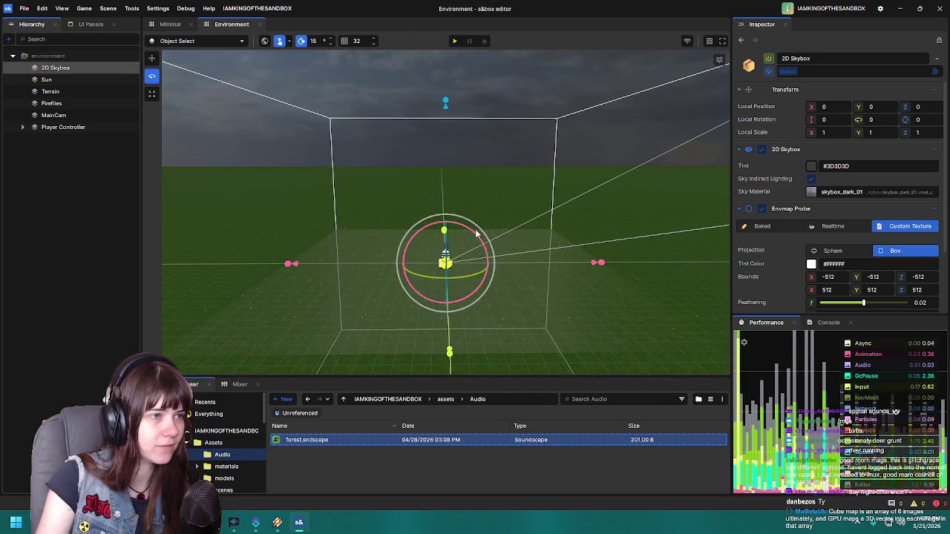
{"action": "left_click_drag", "start_coordinate": [469, 231], "coordinate": [499, 274]}
{"action": "mouse_move", "coordinate": [466, 329]}
{"action": "left_mouse_down"}
{"action": "mouse_move", "coordinate": [380, 346]}
{"action": "mouse_move", "coordinate": [536, 308]}
{"action": "mouse_move", "coordinate": [637, 226]}
{"action": "mouse_move", "coordinate": [0, 230]}
{"action": "left_mouse_up"}
{"action": "left_click_drag", "start_coordinate": [471, 218], "coordinate": [276, 291]}
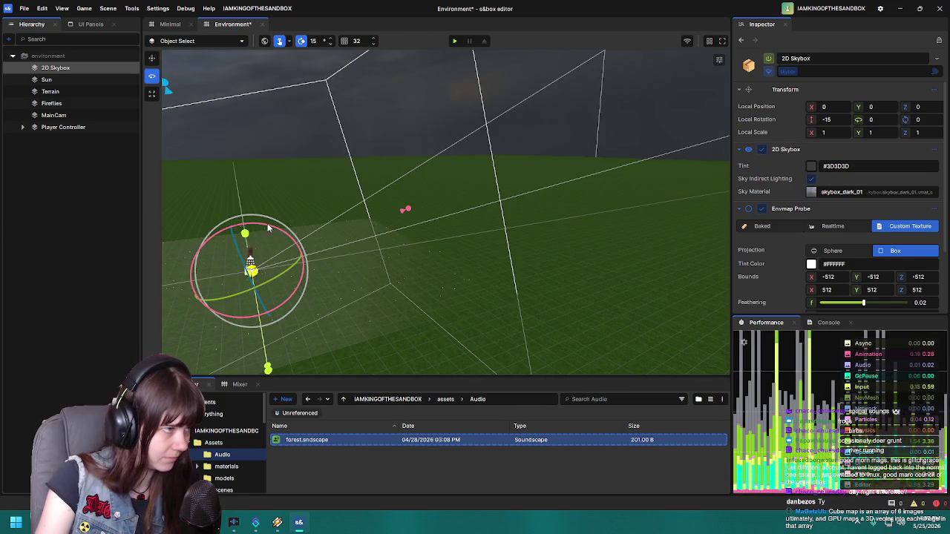
{"action": "mouse_move", "coordinate": [232, 225]}
{"action": "left_mouse_down"}
{"action": "mouse_move", "coordinate": [450, 197]}
{"action": "mouse_move", "coordinate": [524, 231]}
{"action": "mouse_move", "coordinate": [603, 288]}
{"action": "mouse_move", "coordinate": [480, 224]}
{"action": "mouse_move", "coordinate": [447, 229]}
{"action": "mouse_move", "coordinate": [517, 260]}
{"action": "mouse_move", "coordinate": [352, 215]}
{"action": "mouse_move", "coordinate": [505, 163]}
{"action": "mouse_move", "coordinate": [527, 235]}
{"action": "mouse_move", "coordinate": [513, 228]}
{"action": "mouse_move", "coordinate": [588, 236]}
{"action": "mouse_move", "coordinate": [668, 205]}
{"action": "mouse_move", "coordinate": [649, 198]}
{"action": "mouse_move", "coordinate": [501, 262]}
{"action": "left_mouse_up"}
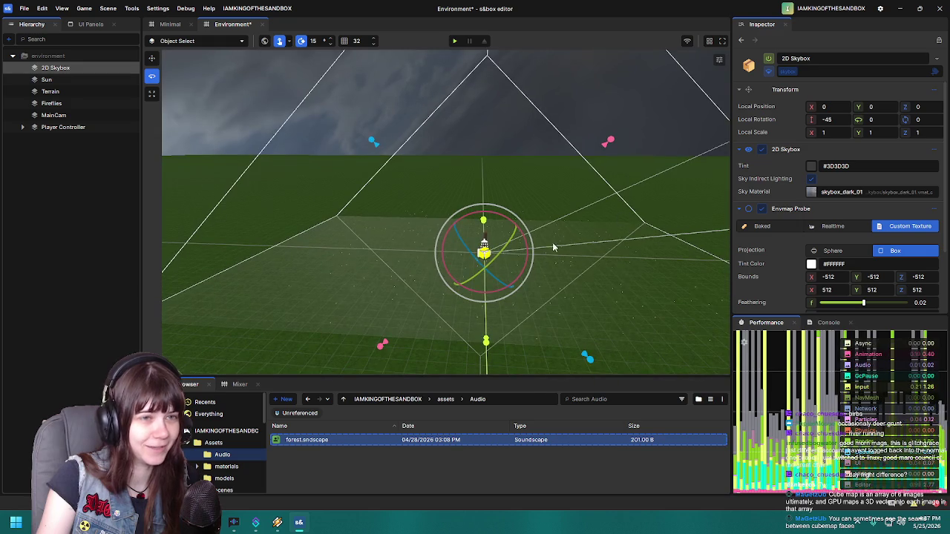
{"action": "key", "text": "ctrl+z"}
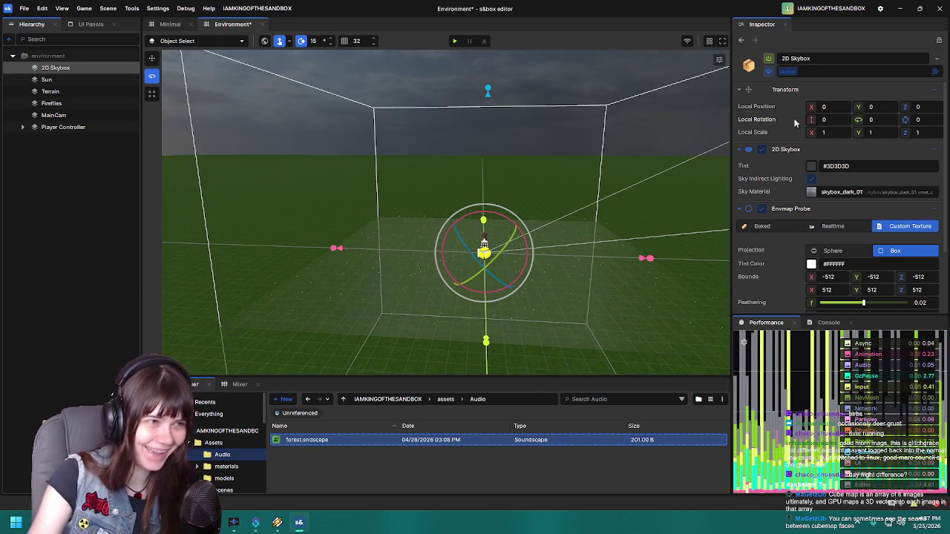
Step: Orbit closer to the skybox bounds and switch the Envmap Probe projection to Box
{"action": "mouse_move", "coordinate": [505, 216]}
{"action": "left_mouse_down"}
{"action": "mouse_move", "coordinate": [529, 189]}
{"action": "mouse_move", "coordinate": [512, 224]}
{"action": "left_mouse_up"}
{"action": "mouse_move", "coordinate": [454, 224]}
{"action": "left_mouse_down"}
{"action": "mouse_move", "coordinate": [521, 215]}
{"action": "mouse_move", "coordinate": [279, 108]}
{"action": "mouse_move", "coordinate": [375, 201]}
{"action": "mouse_move", "coordinate": [742, 195]}
{"action": "mouse_move", "coordinate": [207, 164]}
{"action": "mouse_move", "coordinate": [611, 212]}
{"action": "mouse_move", "coordinate": [505, 194]}
{"action": "mouse_move", "coordinate": [336, 228]}
{"action": "left_mouse_up"}
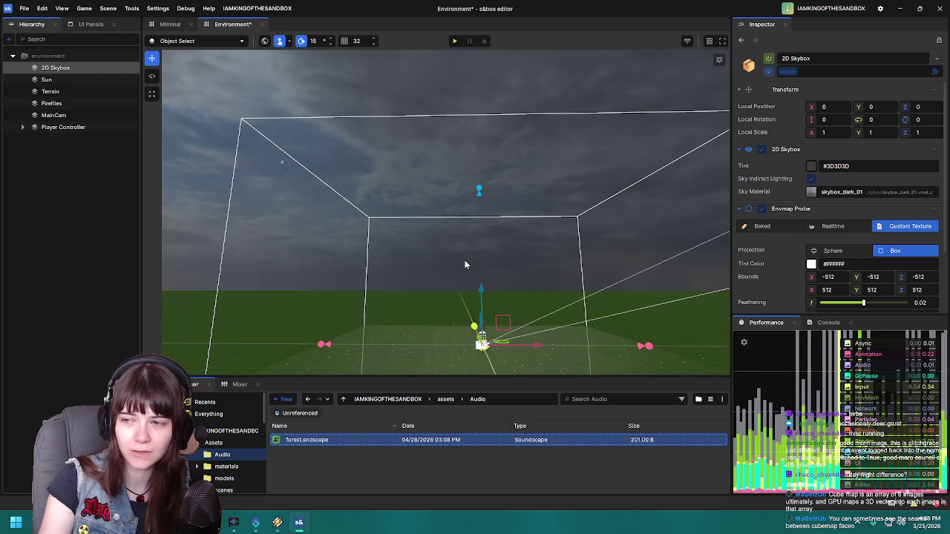
{"action": "left_click_drag", "start_coordinate": [491, 260], "coordinate": [502, 325]}
{"action": "scroll", "coordinate": [445, 212], "scroll_direction": "down", "scroll_amount": 5}
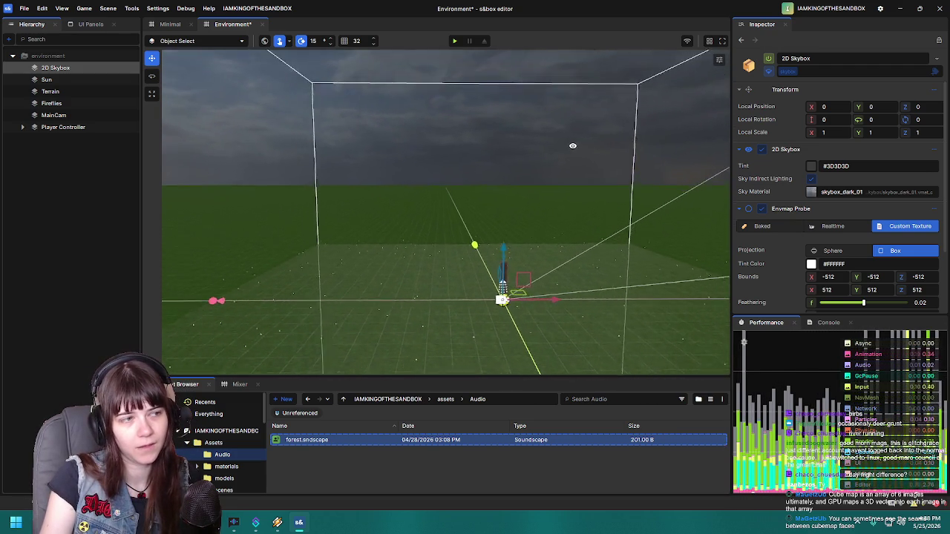
{"action": "mouse_move", "coordinate": [596, 213]}
{"action": "left_mouse_down"}
{"action": "mouse_move", "coordinate": [559, 195]}
{"action": "mouse_move", "coordinate": [522, 147]}
{"action": "mouse_move", "coordinate": [310, 162]}
{"action": "mouse_move", "coordinate": [471, 142]}
{"action": "mouse_move", "coordinate": [572, 201]}
{"action": "mouse_move", "coordinate": [532, 201]}
{"action": "mouse_move", "coordinate": [560, 206]}
{"action": "left_mouse_up"}
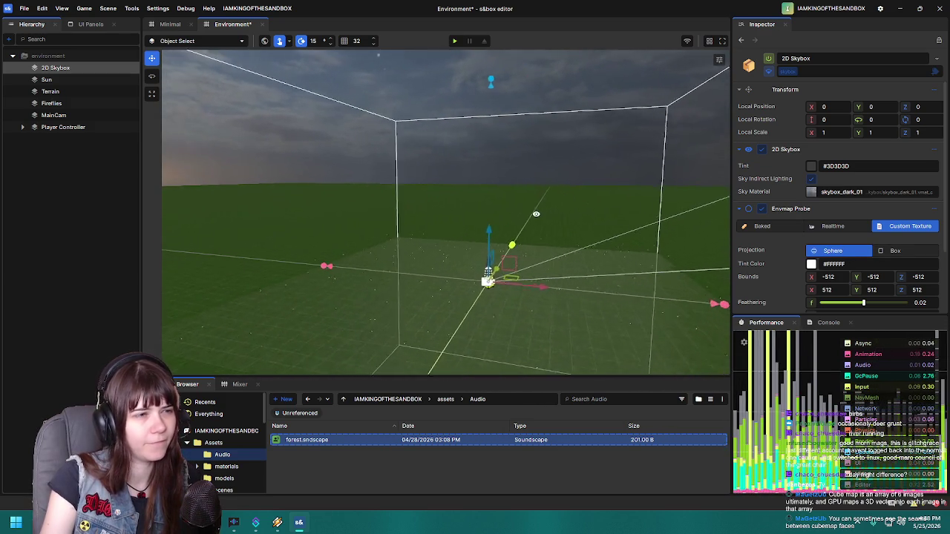
{"action": "left_click", "coordinate": [895, 251]}
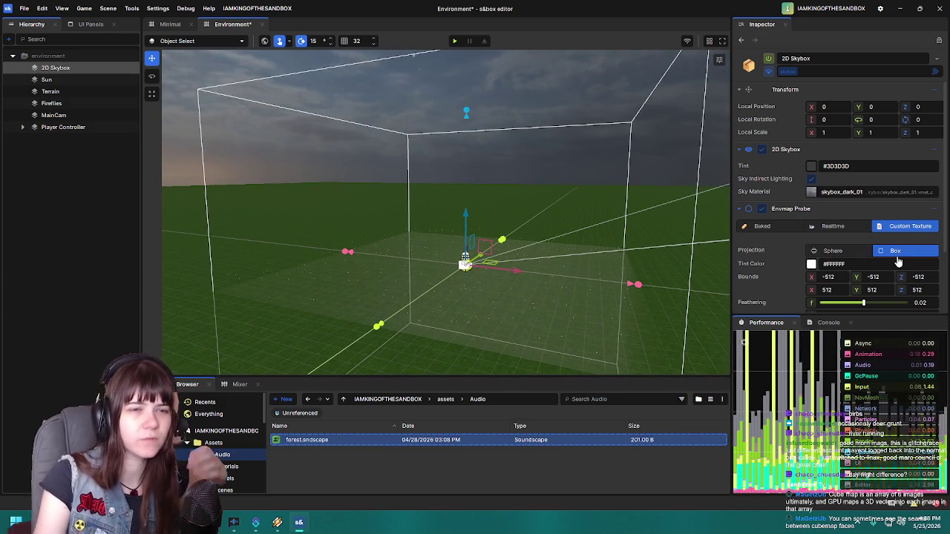
{"action": "scroll", "coordinate": [809, 248], "scroll_direction": "down", "scroll_amount": 2}
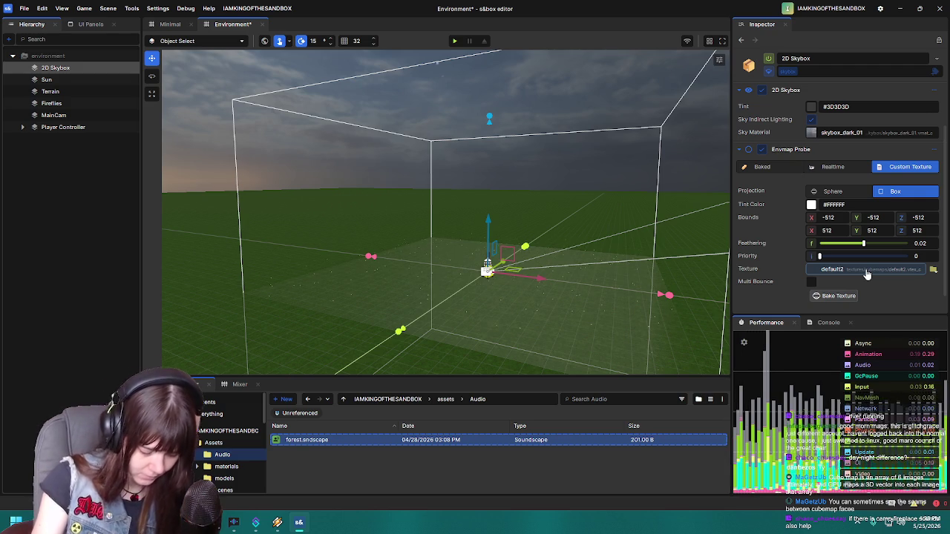
Step: Save the Environment scene with Ctrl+S and switch to the Space 3D skybox generator
{"action": "left_click_drag", "start_coordinate": [521, 304], "coordinate": [614, 284]}
{"action": "key", "text": "ctrl+s"}
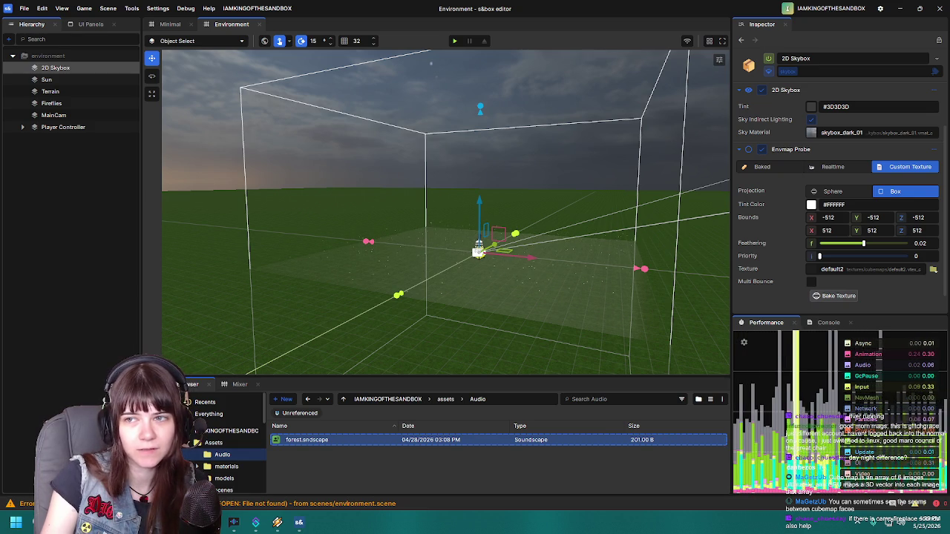
{"action": "key", "text": "alt+Tab"}
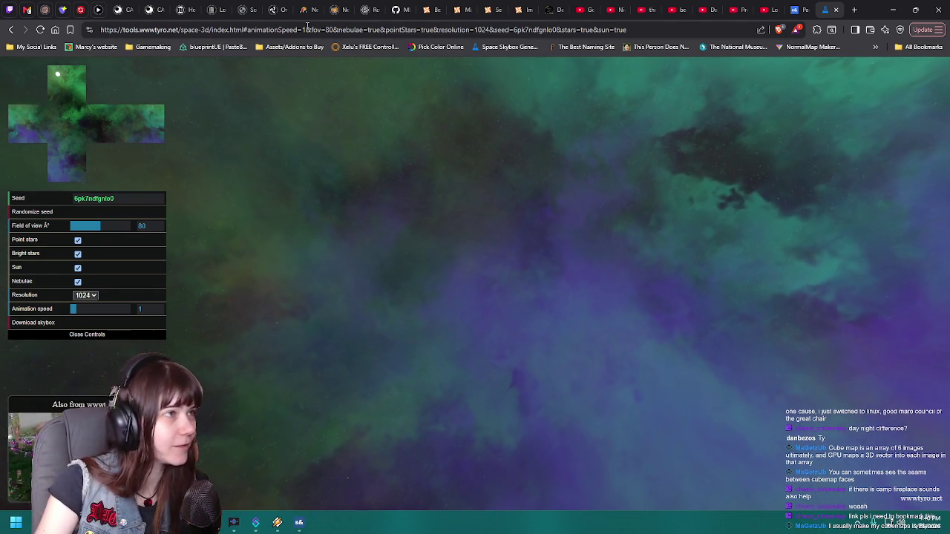
Step: Paste the generator page's URL into chat, then randomize the seed twice to reach 2jky5ibfg7i0
{"action": "key", "text": "ctrl+l"}
{"action": "key", "text": "ctrl+c"}
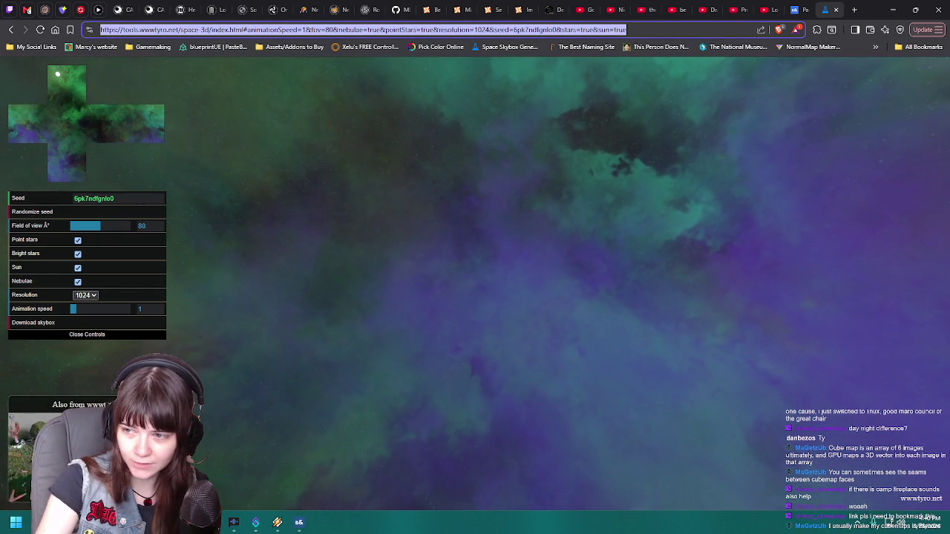
{"action": "key", "text": "alt+Tab"}
{"action": "key", "text": "ctrl+v"}
{"action": "key", "text": "Return"}
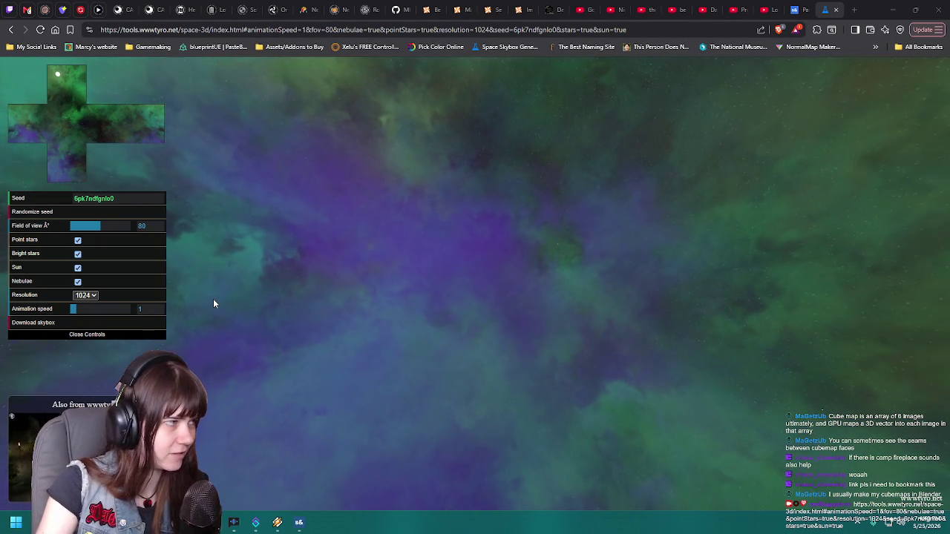
{"action": "left_click", "coordinate": [144, 213]}
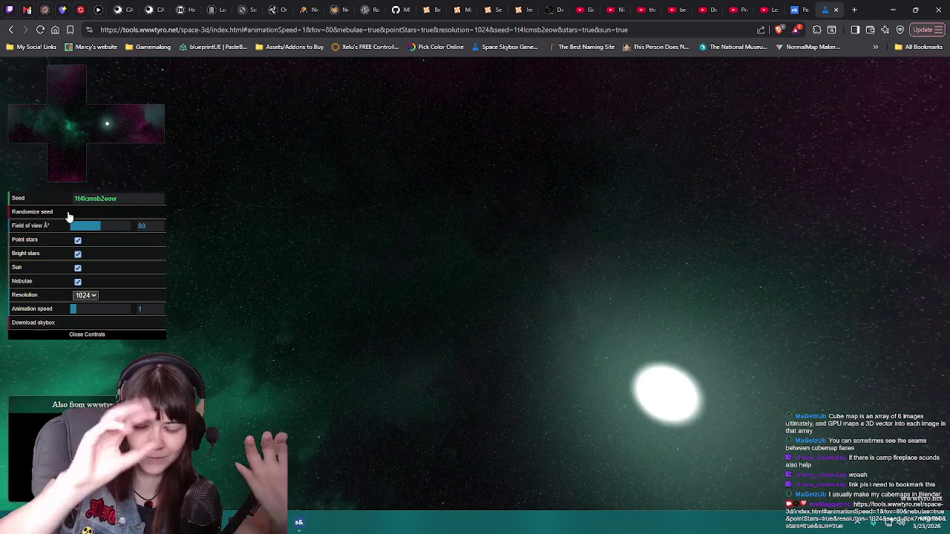
{"action": "left_click", "coordinate": [68, 215]}
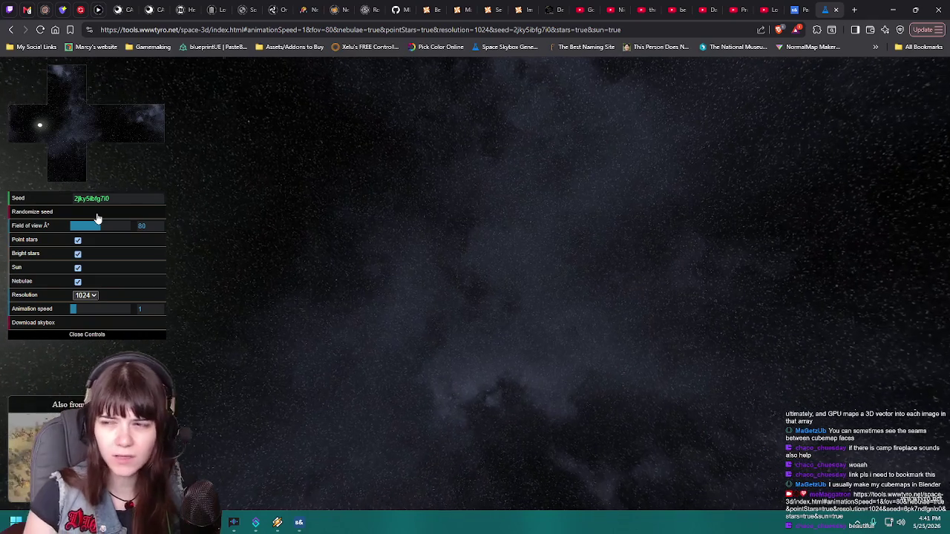
Step: Reroll to teal nebula seed 58dlbgvsmlg0 and save skybox.zip to Downloads, replacing the old copy
{"action": "left_click", "coordinate": [96, 214]}
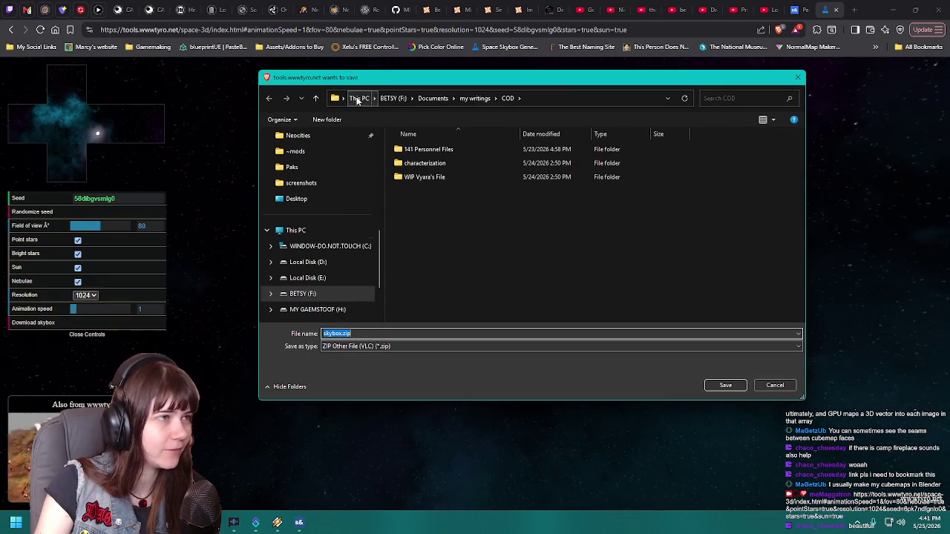
{"action": "left_click", "coordinate": [358, 98]}
{"action": "scroll", "coordinate": [317, 169], "scroll_direction": "up", "scroll_amount": 5}
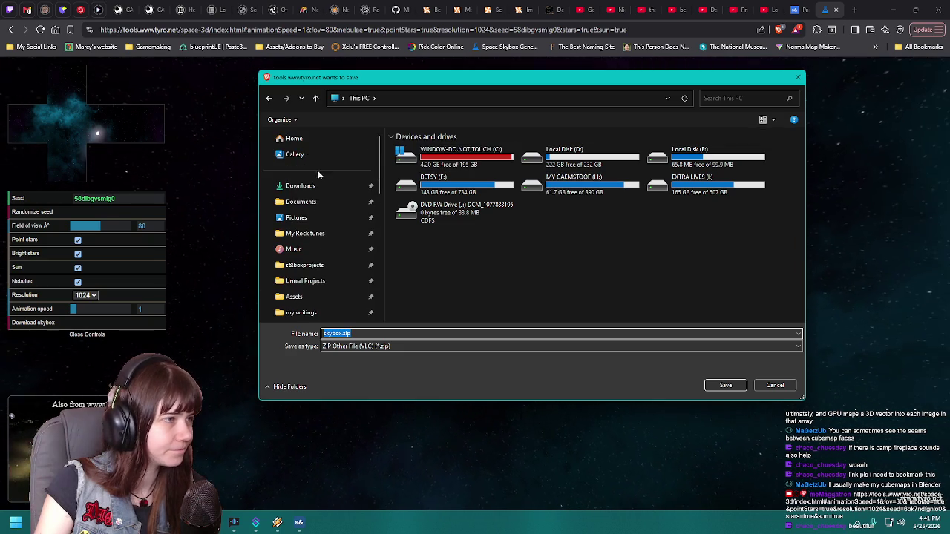
{"action": "left_click", "coordinate": [323, 185]}
{"action": "left_click", "coordinate": [725, 385]}
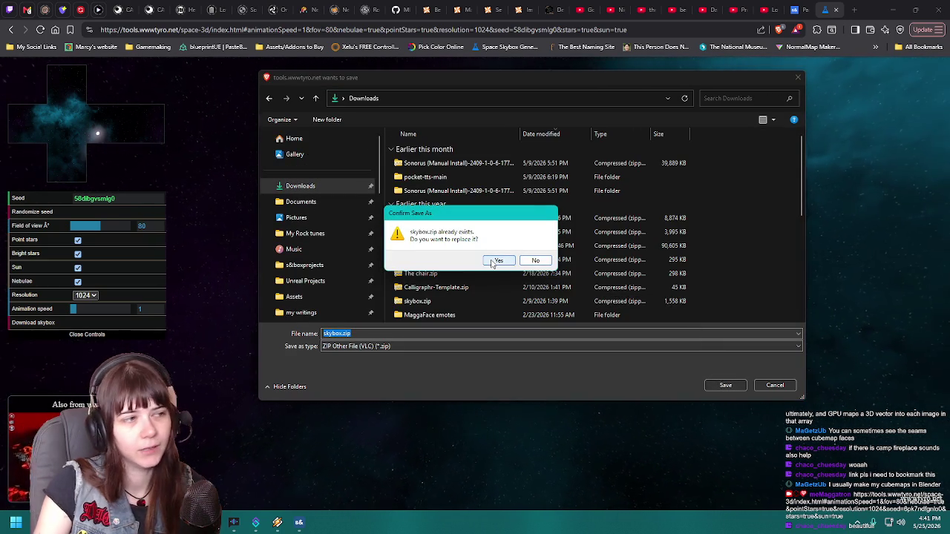
{"action": "left_click", "coordinate": [493, 261]}
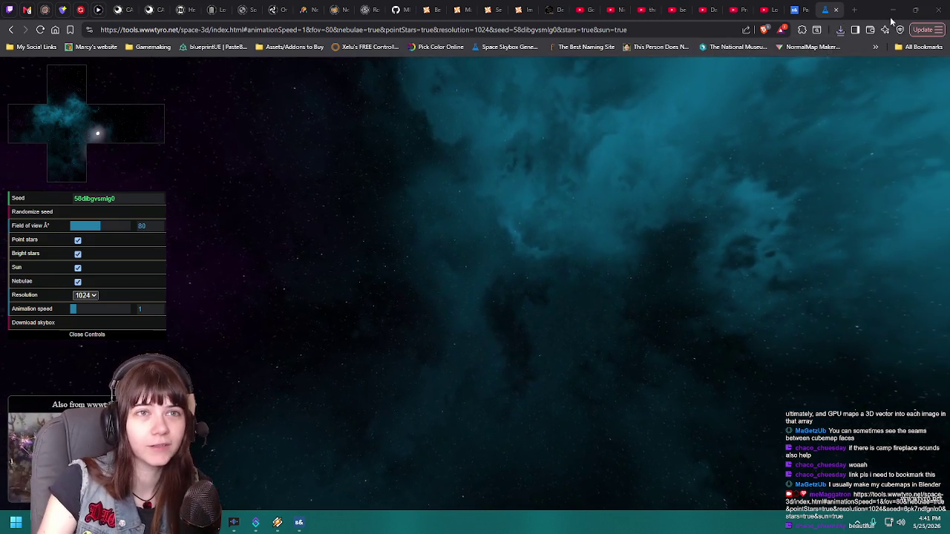
{"action": "key", "text": "alt+Tab"}
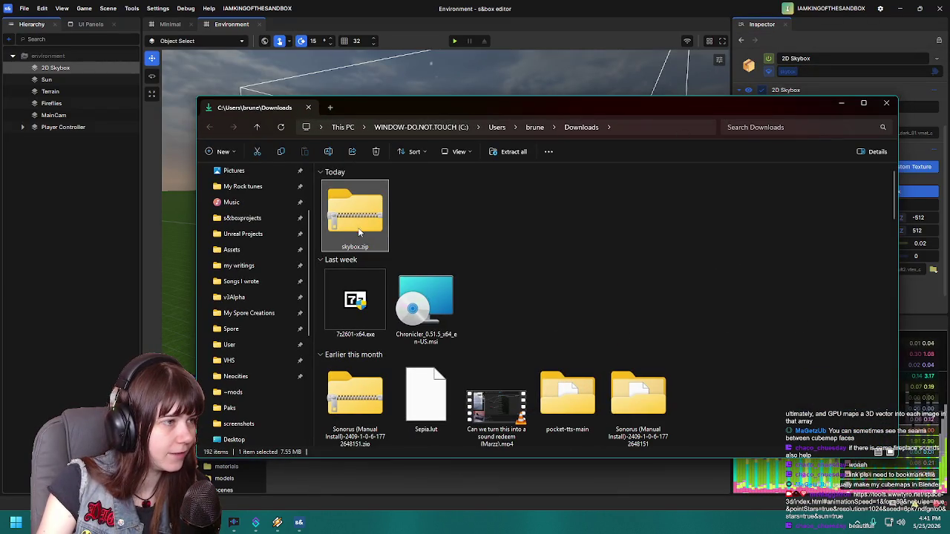
Step: Open the full Show more options context menu for skybox.zip in Downloads
{"action": "right_click", "coordinate": [359, 232]}
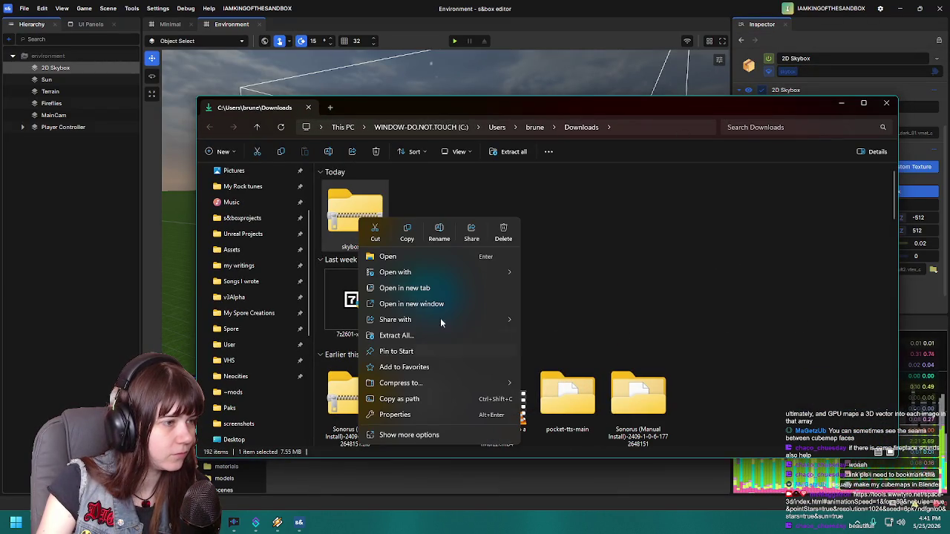
{"action": "left_click", "coordinate": [454, 435]}
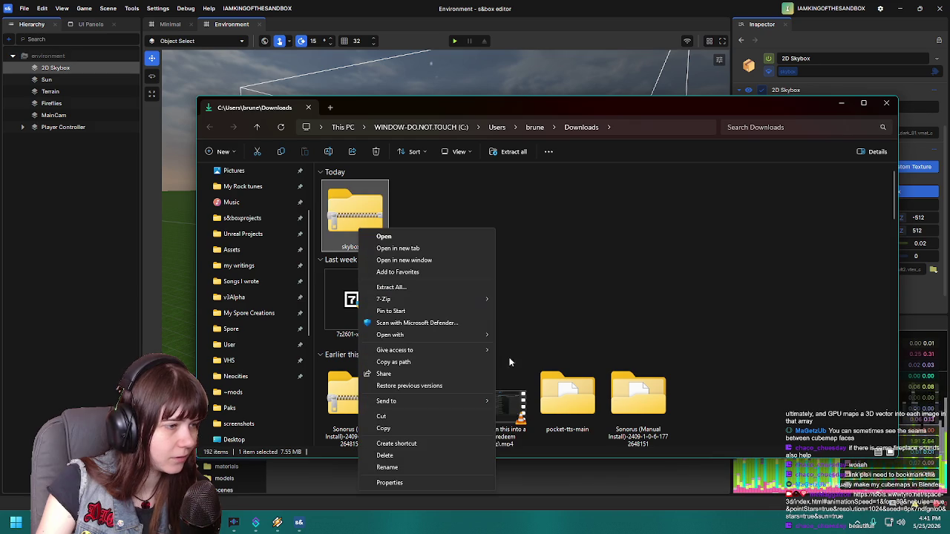